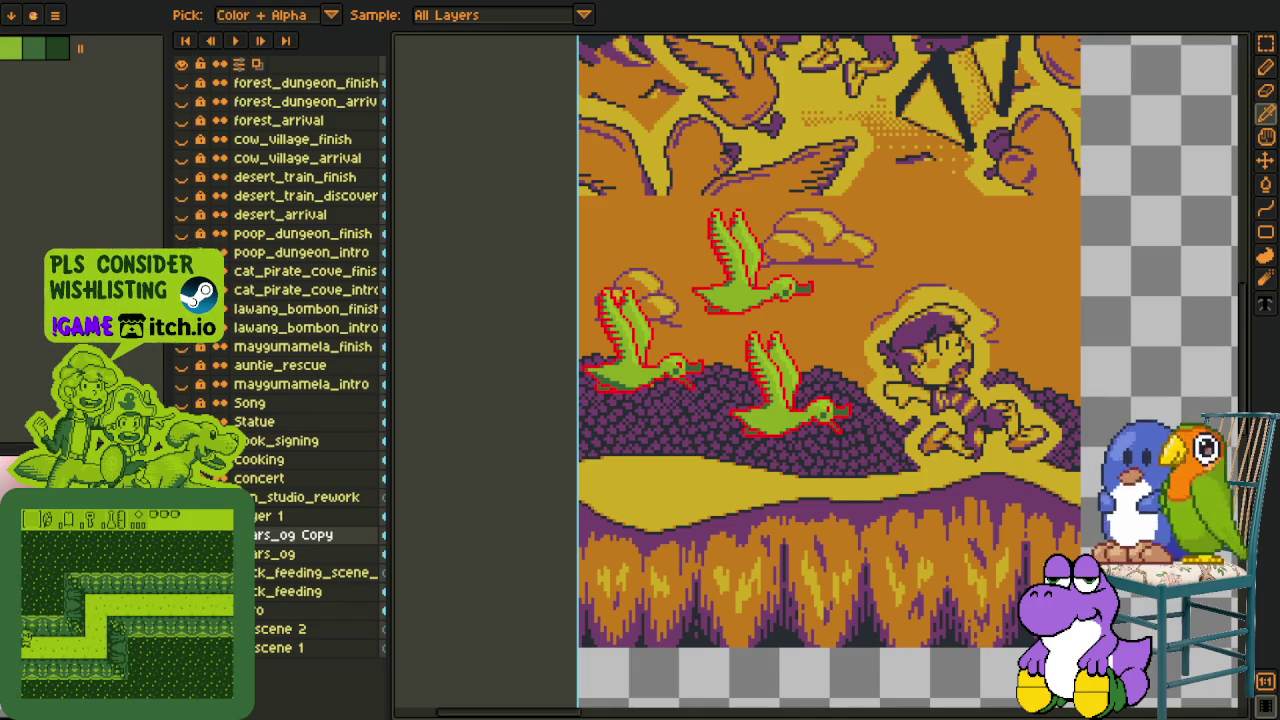
- Pan across the duck cutscene and draw a circle in the empty canvas area
{"action": "left_click_drag", "start_coordinate": [546, 390], "coordinate": [492, 493]}
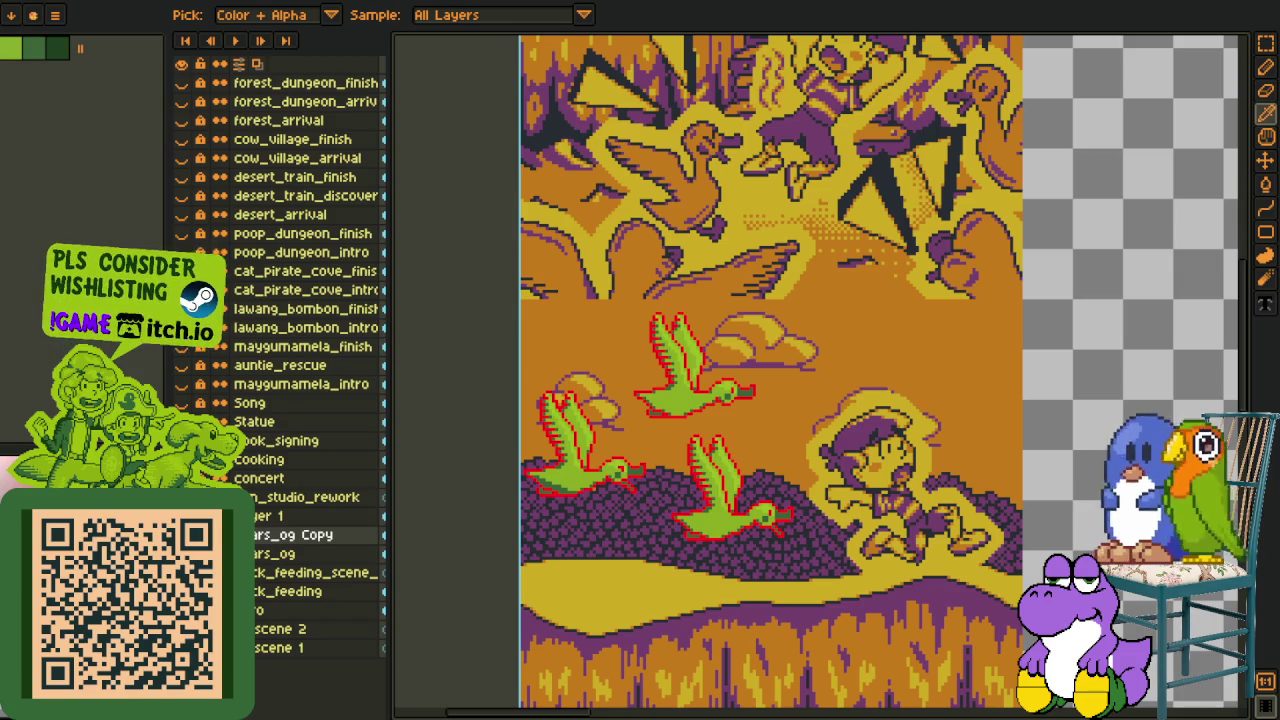
{"action": "scroll", "coordinate": [727, 370], "scroll_direction": "down", "scroll_amount": 2}
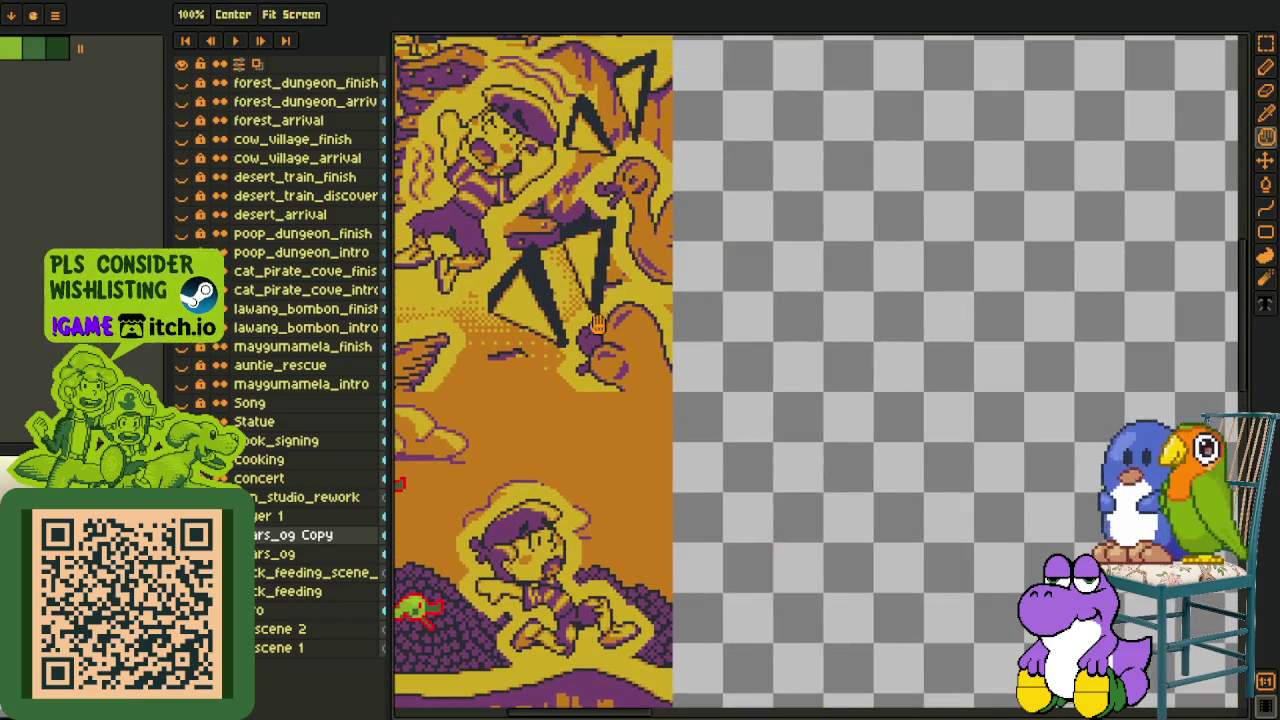
{"action": "key", "text": "shift+c"}
{"action": "left_click_drag", "start_coordinate": [716, 320], "coordinate": [958, 558]}
{"action": "scroll", "coordinate": [881, 434], "scroll_direction": "up", "scroll_amount": 2}
{"action": "left_click_drag", "start_coordinate": [881, 434], "coordinate": [857, 486]}
- Sketch a curved arrow inside the circle plus angled and hooked strokes around it
{"action": "key", "text": "b"}
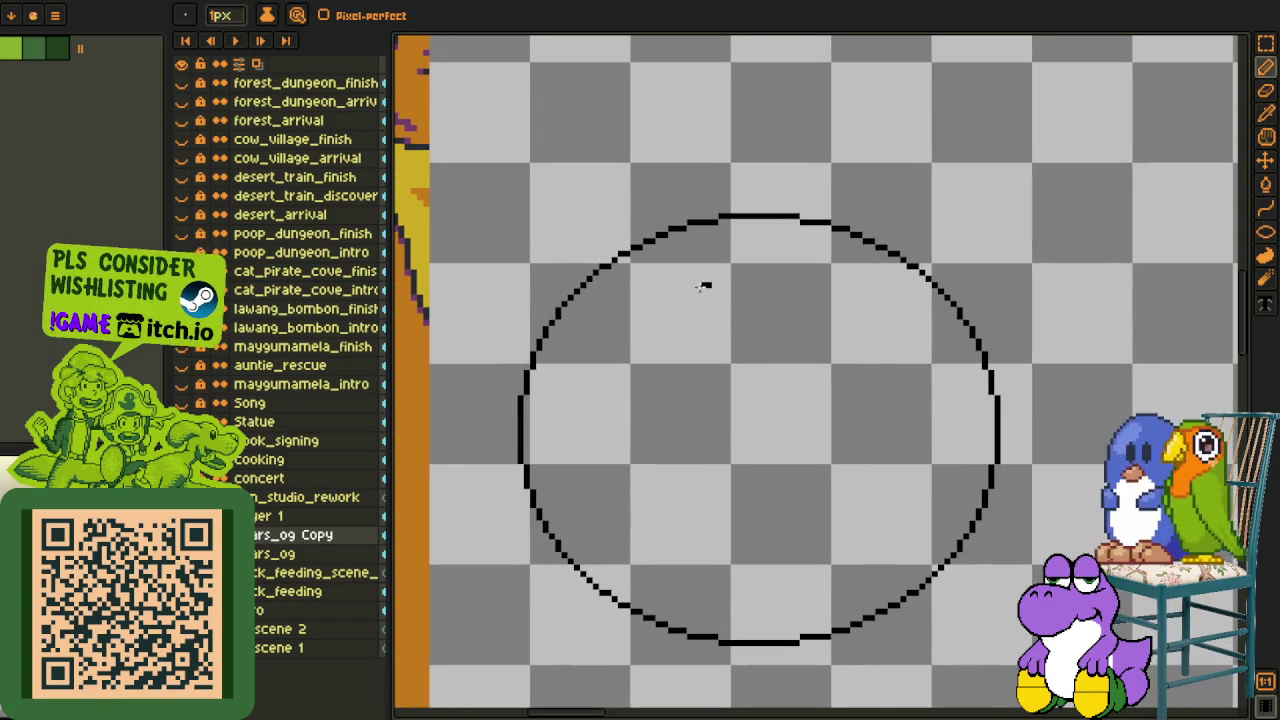
{"action": "left_click_drag", "start_coordinate": [711, 285], "coordinate": [976, 458]}
{"action": "mouse_move", "coordinate": [1087, 133]}
{"action": "left_mouse_down"}
{"action": "mouse_move", "coordinate": [958, 185]}
{"action": "mouse_move", "coordinate": [1040, 197]}
{"action": "left_mouse_up"}
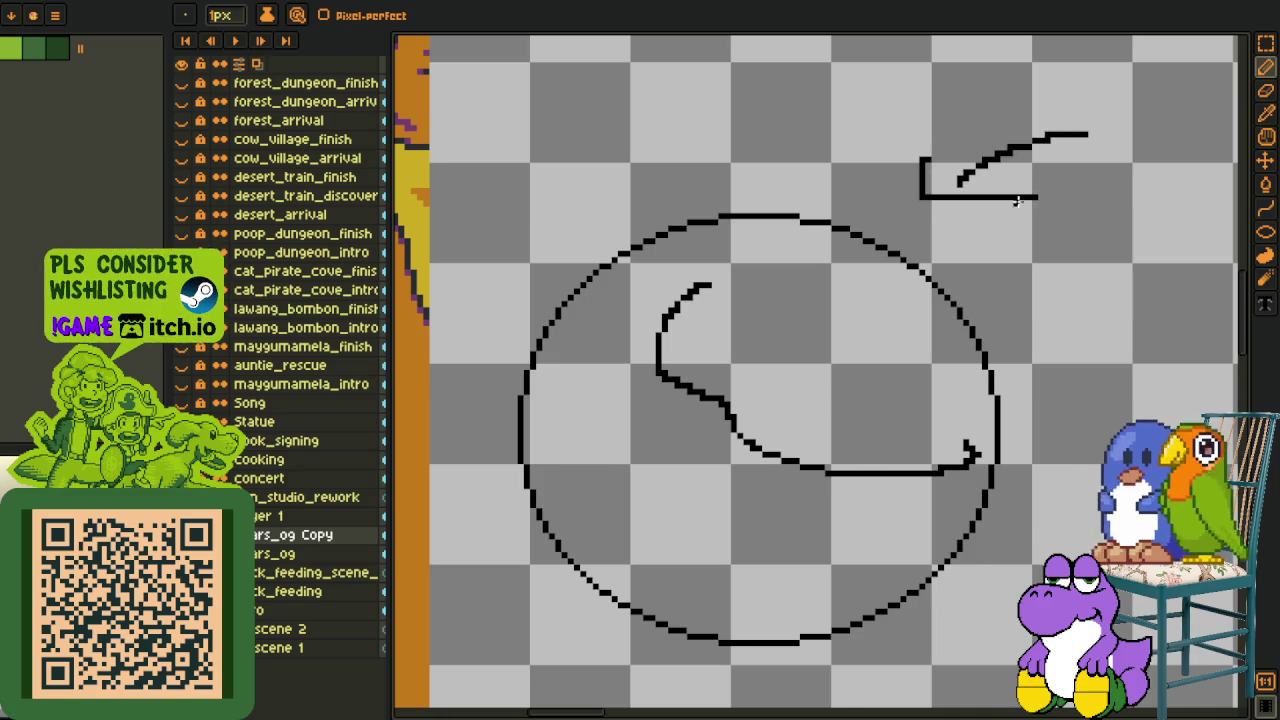
{"action": "left_click_drag", "start_coordinate": [678, 564], "coordinate": [749, 457]}
{"action": "left_click_drag", "start_coordinate": [623, 537], "coordinate": [551, 643]}
{"action": "mouse_move", "coordinate": [588, 568]}
{"action": "left_mouse_down"}
{"action": "mouse_move", "coordinate": [663, 550]}
{"action": "mouse_move", "coordinate": [653, 597]}
{"action": "left_mouse_up"}
{"action": "key", "text": "b"}
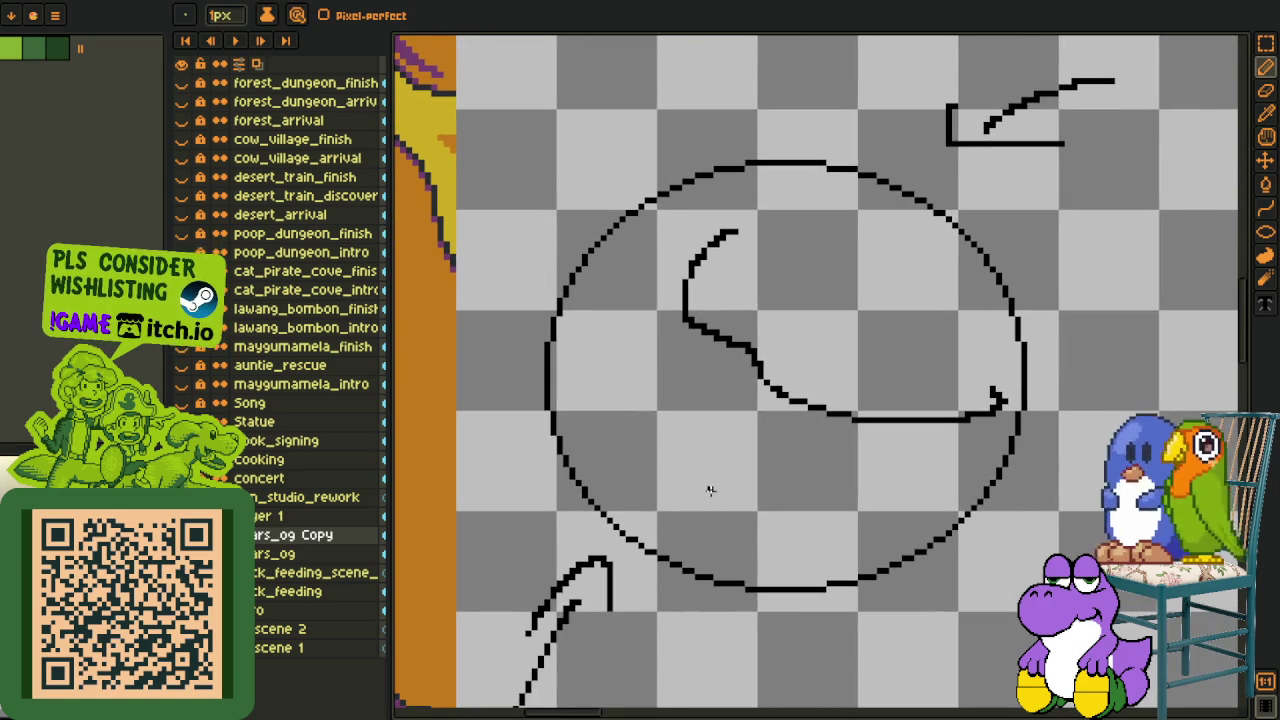
- Marquee-select the whole circle sketch and delete it
{"action": "scroll", "coordinate": [710, 490], "scroll_direction": "down", "scroll_amount": 2}
{"action": "key", "text": "m"}
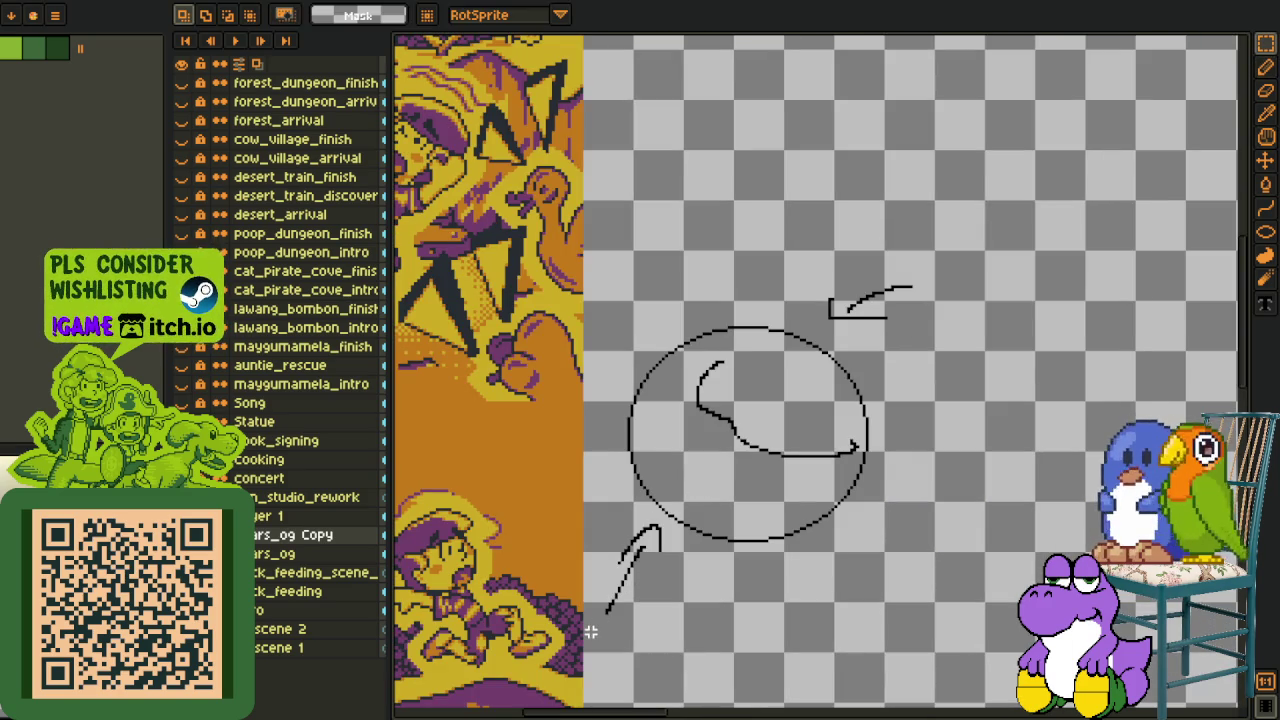
{"action": "left_click_drag", "start_coordinate": [592, 655], "coordinate": [967, 220]}
{"action": "key", "text": "Delete"}
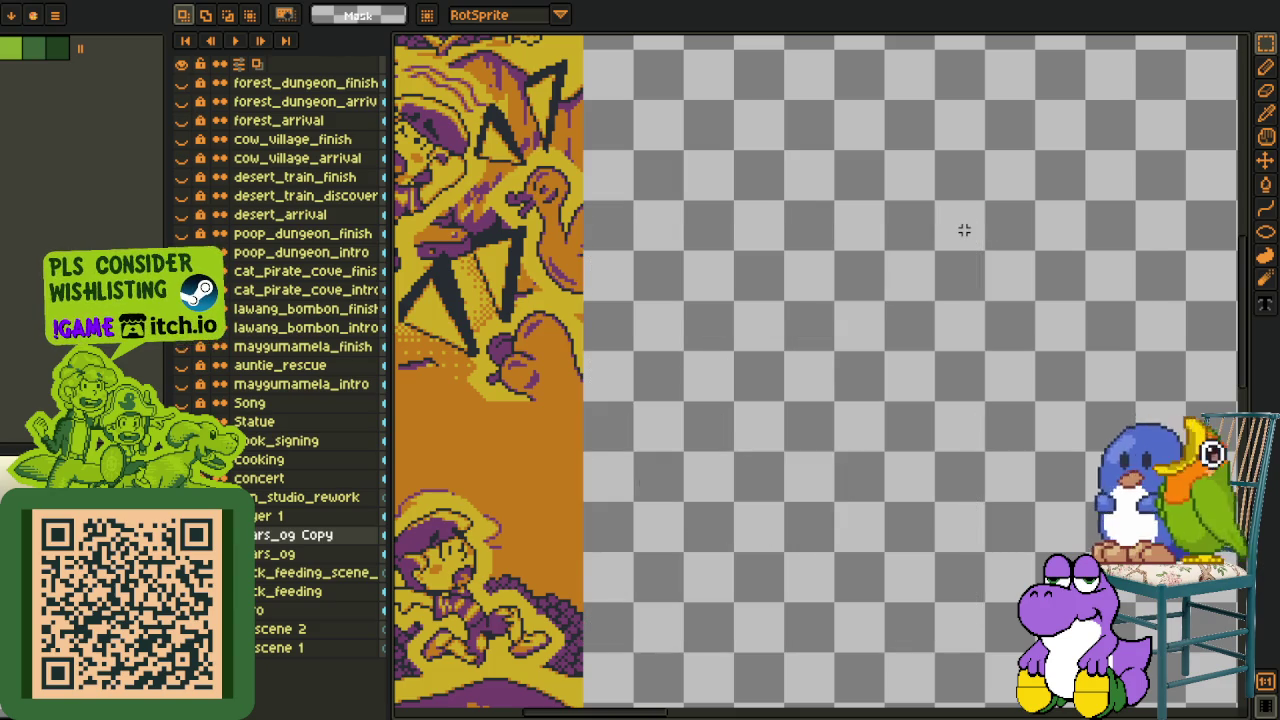
- Swap between the eyedropper and marquee tools and settle the view over the duck scene
{"action": "key", "text": "i"}
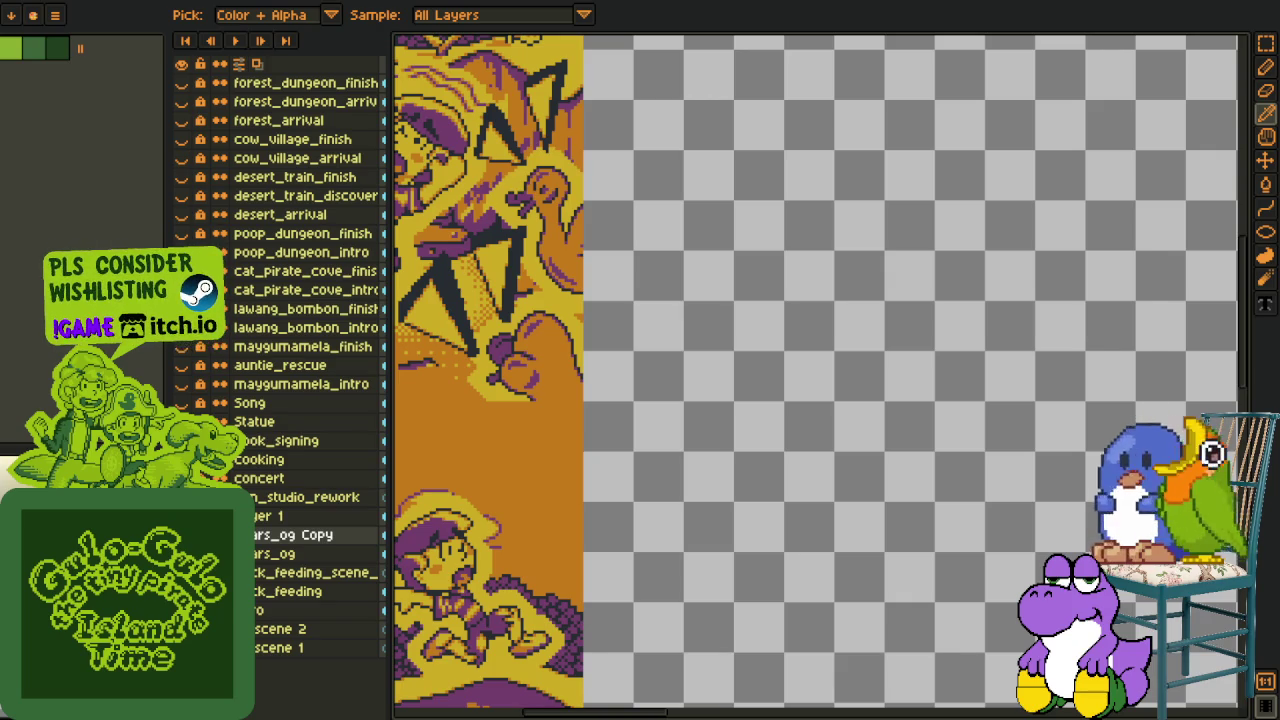
{"action": "key", "text": "m"}
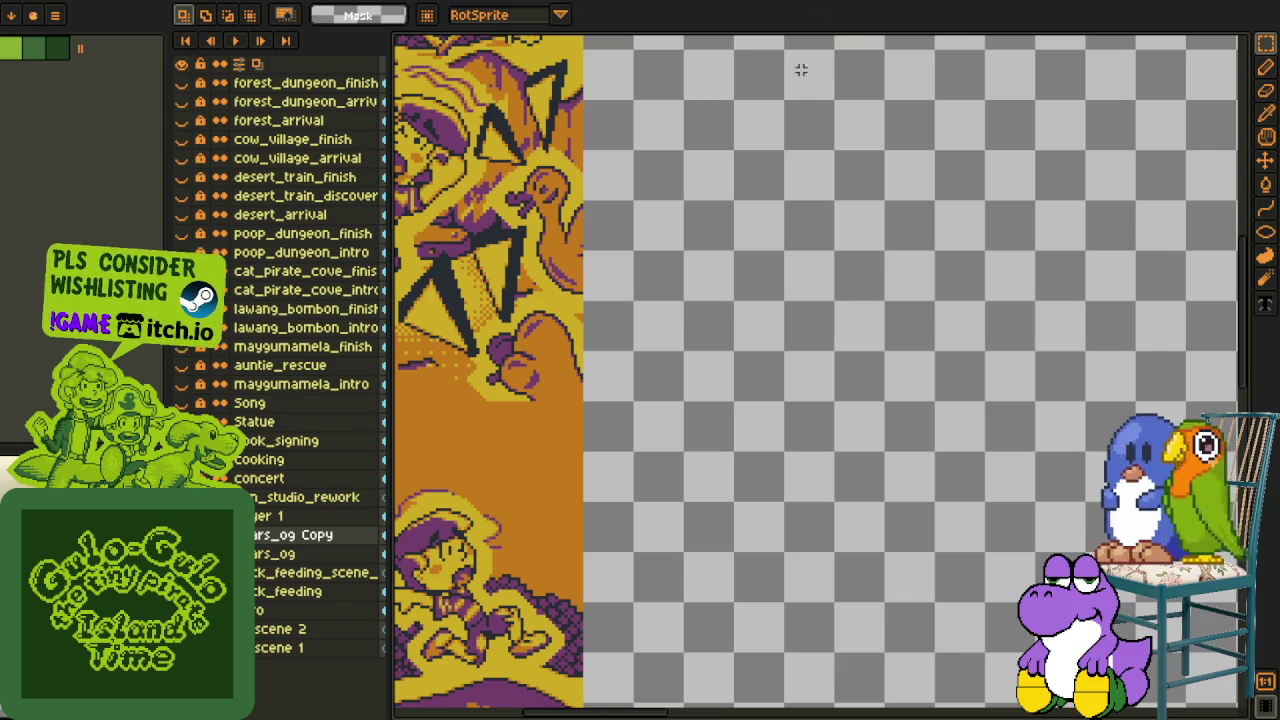
{"action": "scroll", "coordinate": [644, 349], "scroll_direction": "left", "scroll_amount": 5}
{"action": "scroll", "coordinate": [816, 333], "scroll_direction": "down", "scroll_amount": 1}
{"action": "scroll", "coordinate": [813, 330], "scroll_direction": "up", "scroll_amount": 1}
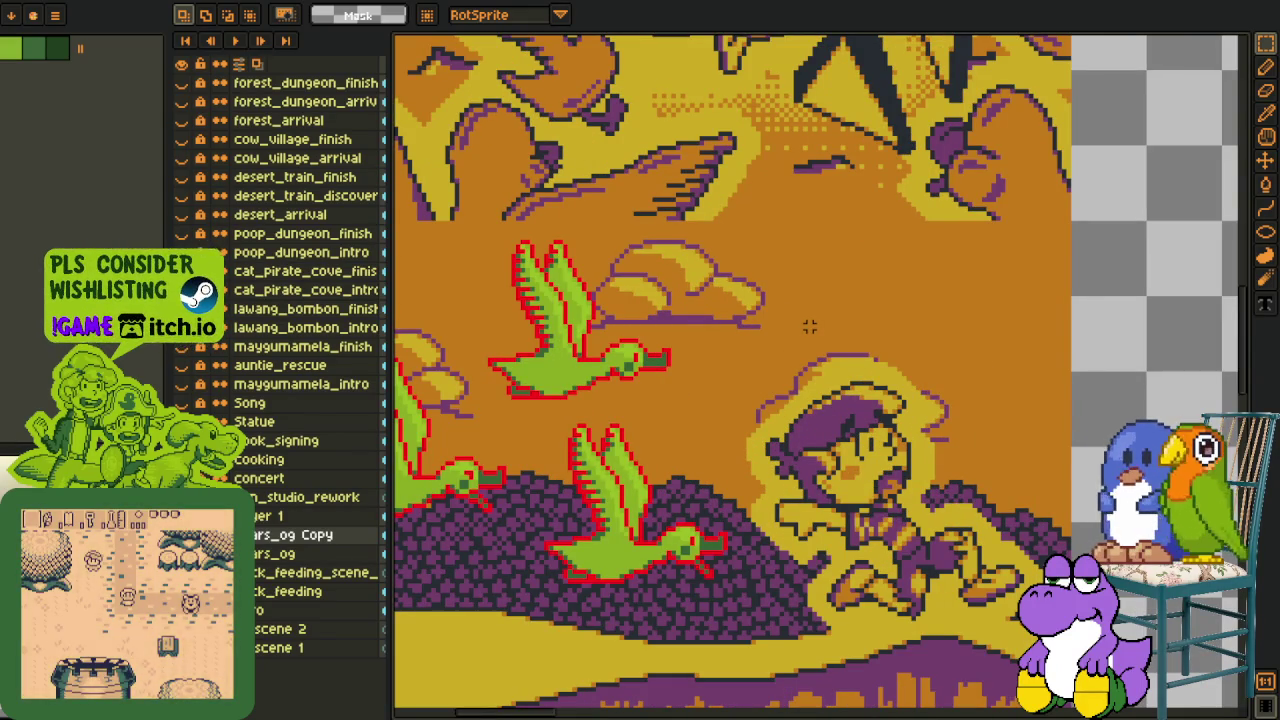
{"action": "left_click_drag", "start_coordinate": [809, 327], "coordinate": [825, 315]}
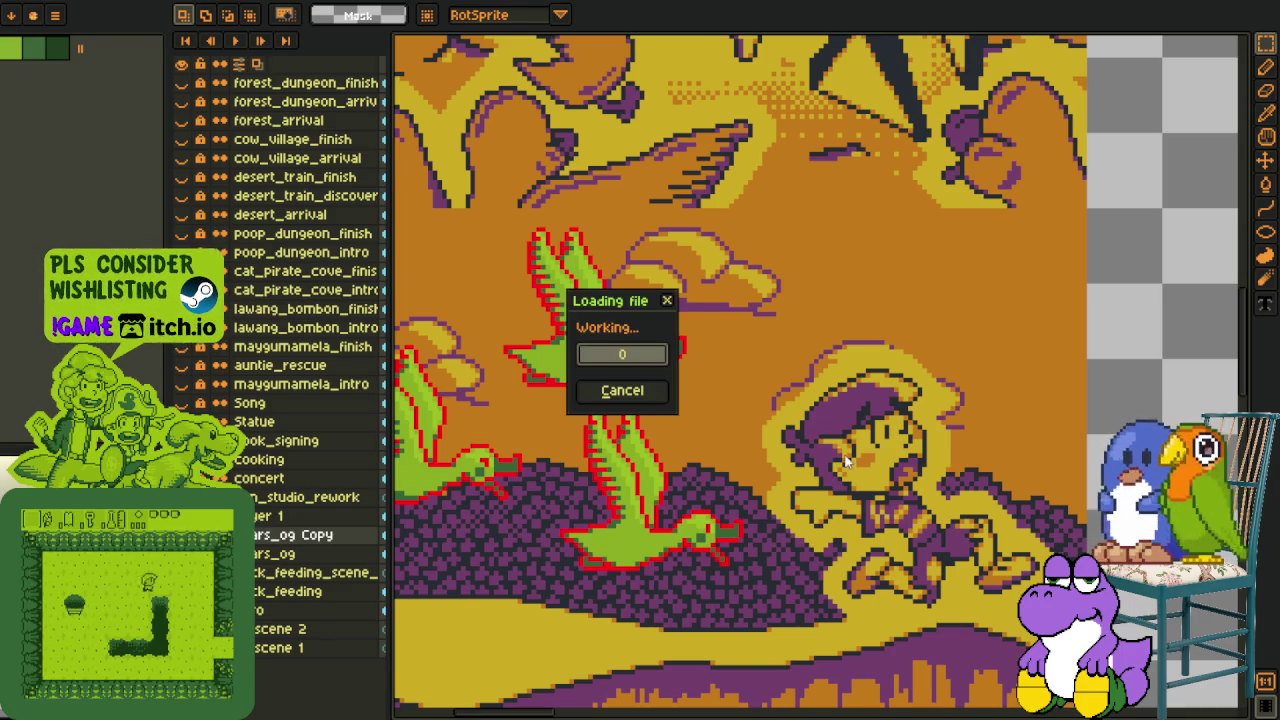
- Zoom in and pan around the armoured knight resting her foot on the blue boulder
{"action": "scroll", "coordinate": [816, 382], "scroll_direction": "up", "scroll_amount": 2}
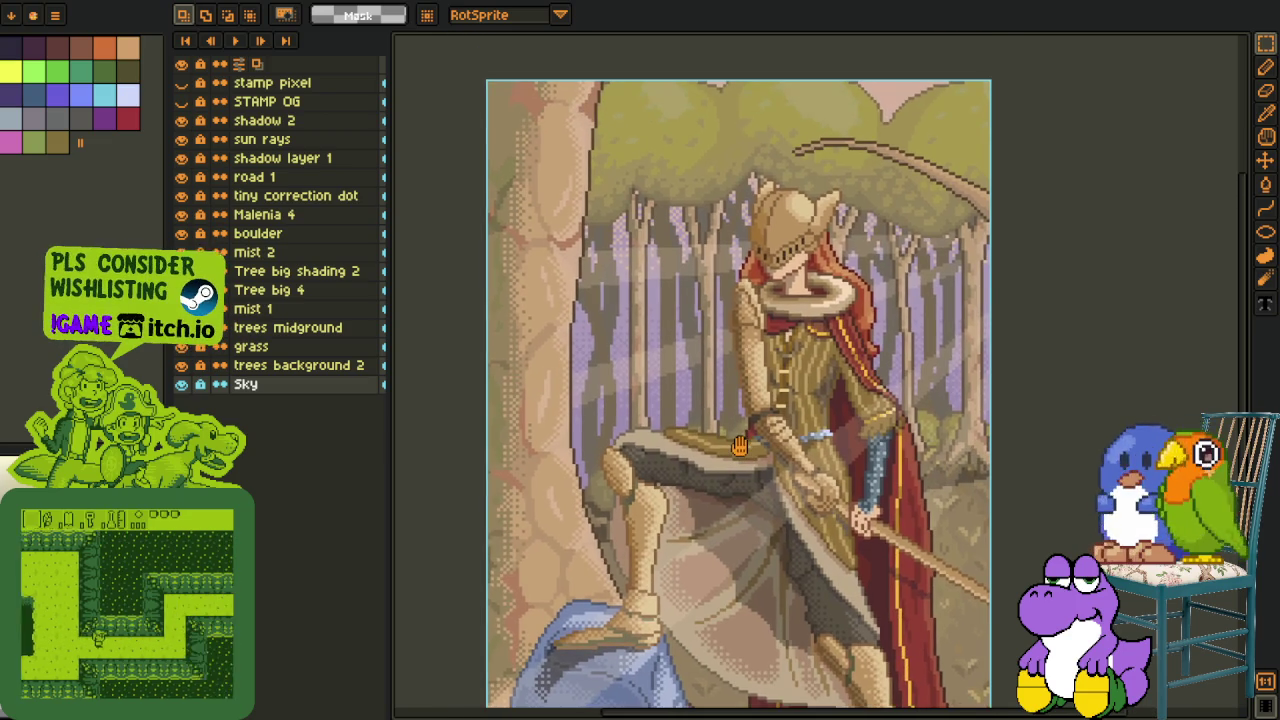
{"action": "left_click_drag", "start_coordinate": [733, 424], "coordinate": [756, 298]}
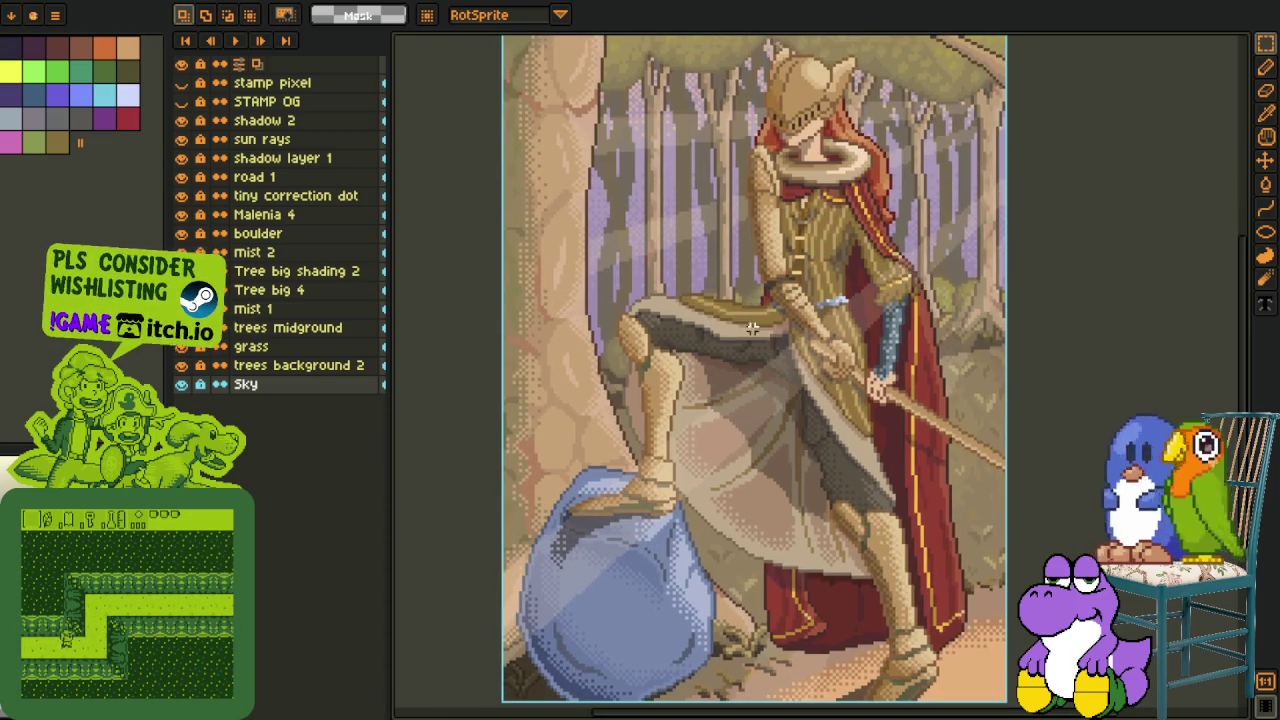
{"action": "scroll", "coordinate": [727, 275], "scroll_direction": "up", "scroll_amount": 1}
{"action": "scroll", "coordinate": [706, 285], "scroll_direction": "up", "scroll_amount": 2}
{"action": "scroll", "coordinate": [706, 300], "scroll_direction": "up", "scroll_amount": 2}
{"action": "scroll", "coordinate": [706, 315], "scroll_direction": "up", "scroll_amount": 1}
{"action": "scroll", "coordinate": [706, 330], "scroll_direction": "up", "scroll_amount": 1}
{"action": "scroll", "coordinate": [706, 330], "scroll_direction": "down", "scroll_amount": 2}
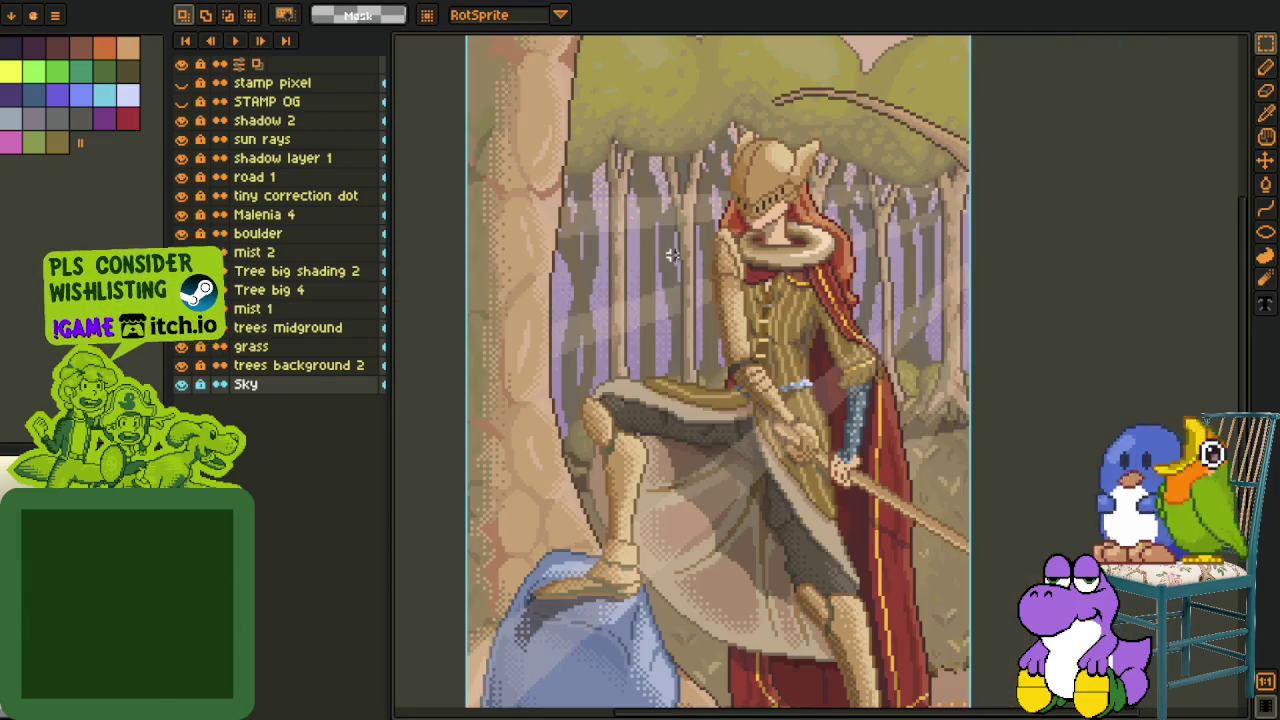
{"action": "scroll", "coordinate": [706, 470], "scroll_direction": "down", "scroll_amount": 3}
{"action": "scroll", "coordinate": [706, 470], "scroll_direction": "up", "scroll_amount": 2}
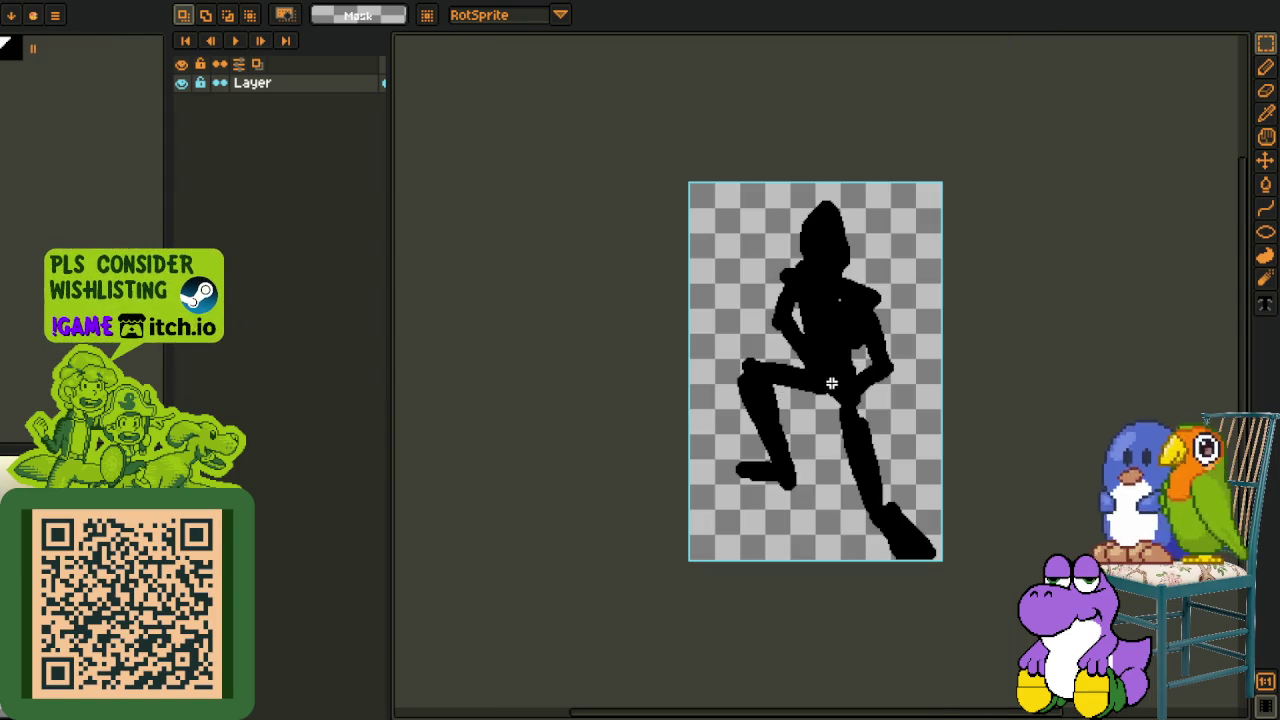
- Zoom in on the skeleton figure and paste in the skin-toned figure stage
{"action": "scroll", "coordinate": [813, 380], "scroll_direction": "up", "scroll_amount": 2}
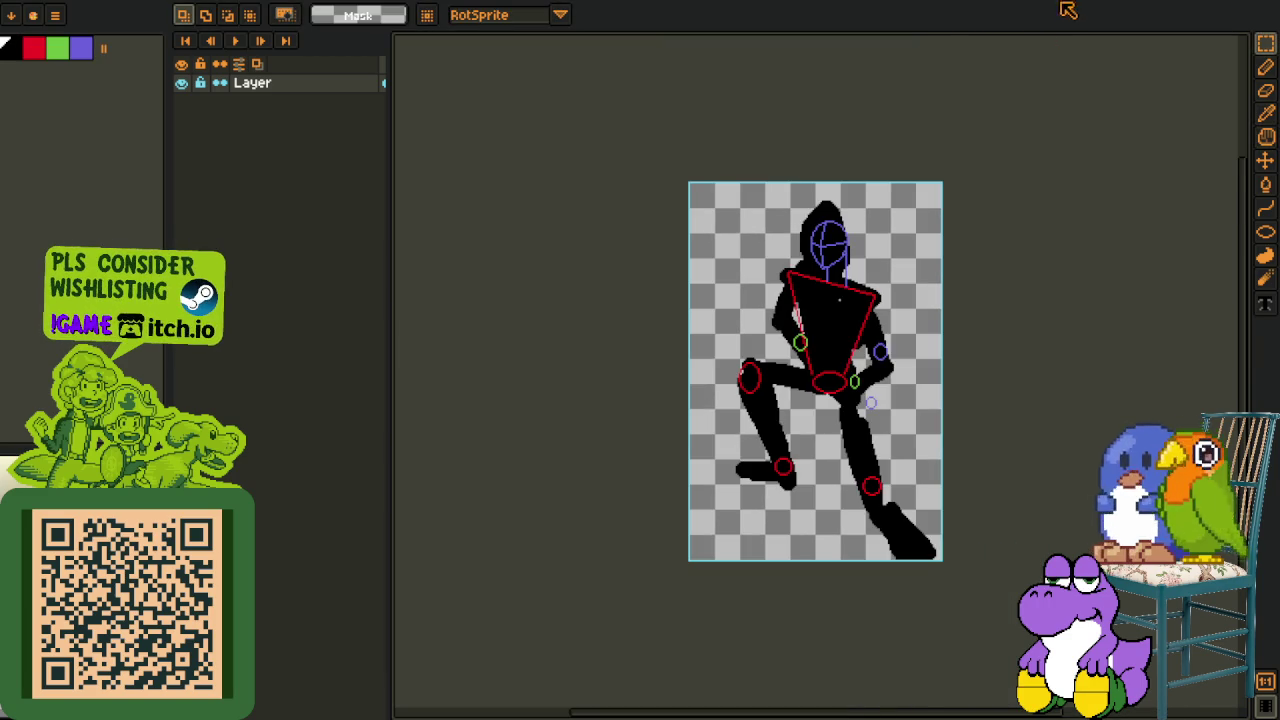
{"action": "scroll", "coordinate": [857, 297], "scroll_direction": "up", "scroll_amount": 2}
{"action": "left_click_drag", "start_coordinate": [846, 364], "coordinate": [828, 344]}
{"action": "key", "text": "i"}
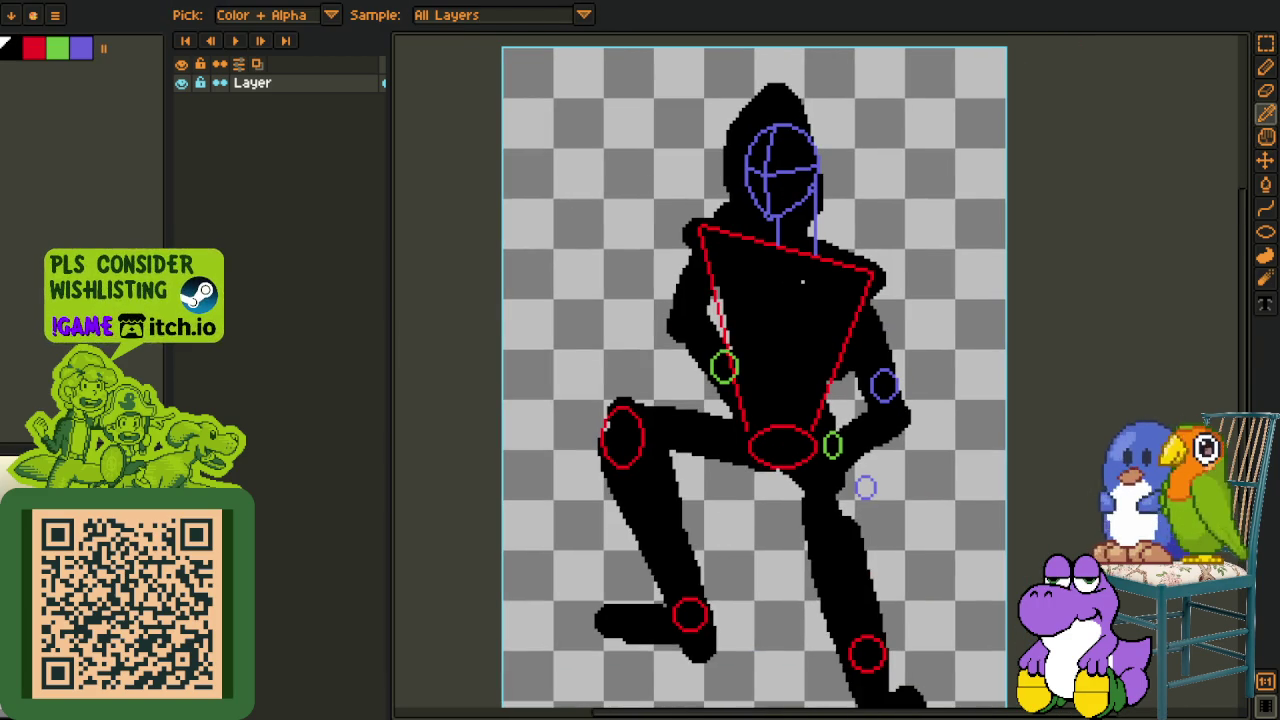
{"action": "key", "text": "ctrl+v"}
{"action": "scroll", "coordinate": [829, 339], "scroll_direction": "down", "scroll_amount": 2}
{"action": "scroll", "coordinate": [829, 339], "scroll_direction": "up", "scroll_amount": 2}
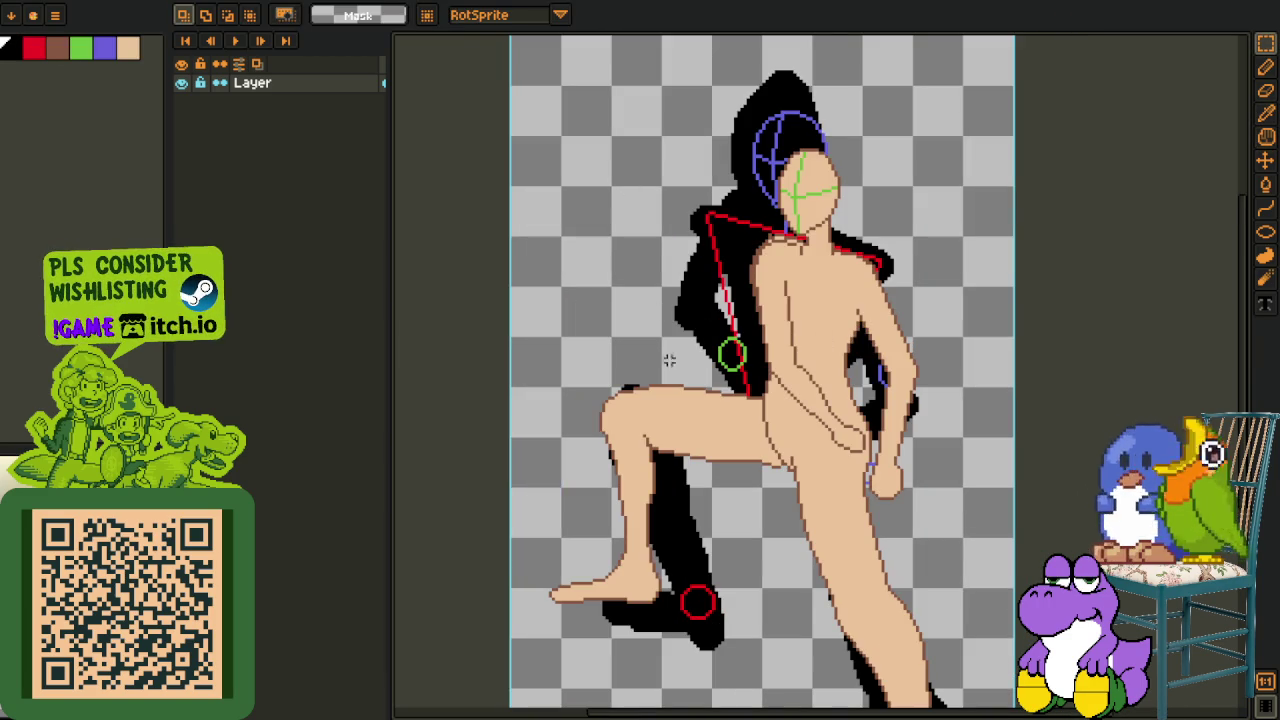
{"action": "scroll", "coordinate": [1011, 511], "scroll_direction": "up", "scroll_amount": 2}
{"action": "scroll", "coordinate": [687, 151], "scroll_direction": "up", "scroll_amount": 1}
- Marquee-select the head and torso, then pan down toward the legs
{"action": "left_click_drag", "start_coordinate": [687, 151], "coordinate": [900, 518]}
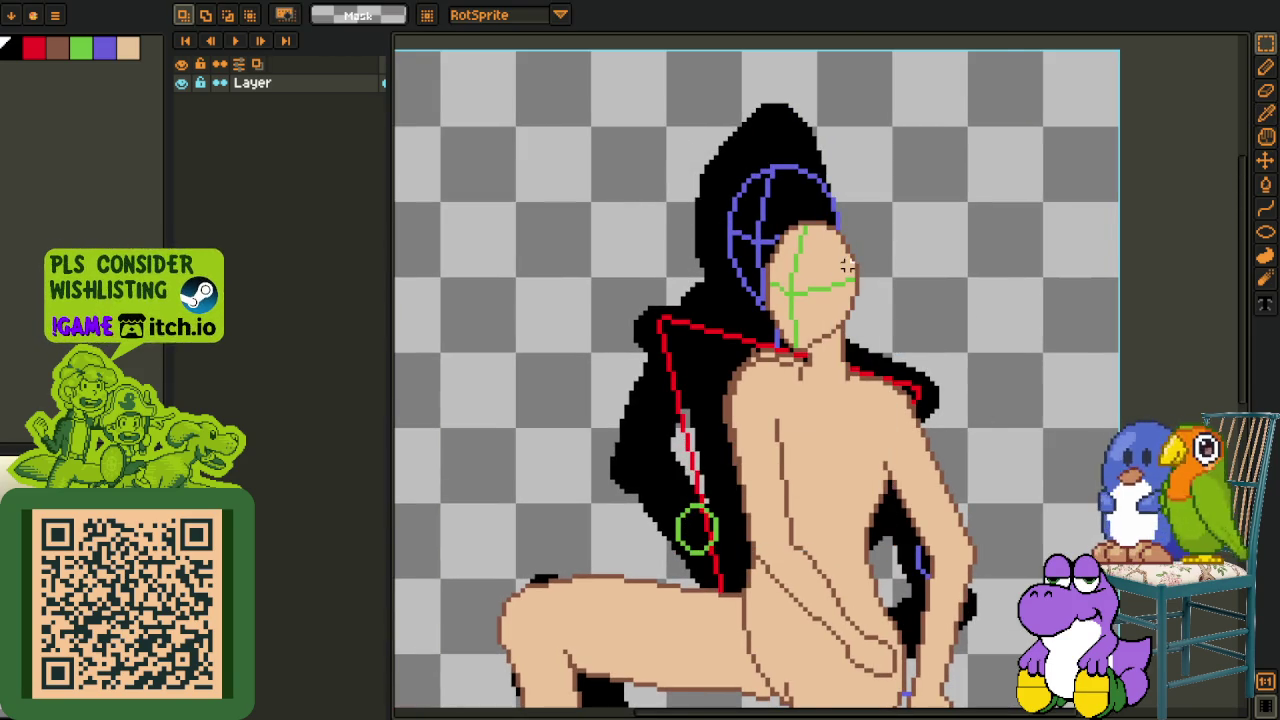
{"action": "scroll", "coordinate": [847, 265], "scroll_direction": "up", "scroll_amount": 1}
{"action": "scroll", "coordinate": [694, 206], "scroll_direction": "up", "scroll_amount": 1}
{"action": "scroll", "coordinate": [623, 80], "scroll_direction": "up", "scroll_amount": 1}
{"action": "mouse_move", "coordinate": [614, 81]}
{"action": "left_mouse_down"}
{"action": "mouse_move", "coordinate": [826, 270]}
{"action": "mouse_move", "coordinate": [855, 268]}
{"action": "left_mouse_up"}
{"action": "left_click_drag", "start_coordinate": [663, 200], "coordinate": [877, 457]}
{"action": "scroll", "coordinate": [971, 510], "scroll_direction": "up", "scroll_amount": 1}
{"action": "left_click_drag", "start_coordinate": [971, 510], "coordinate": [938, 417]}
{"action": "left_click_drag", "start_coordinate": [691, 466], "coordinate": [702, 366]}
- Zoom around the figure's legs while switching between colour-picking and selection tools
{"action": "key", "text": "o"}
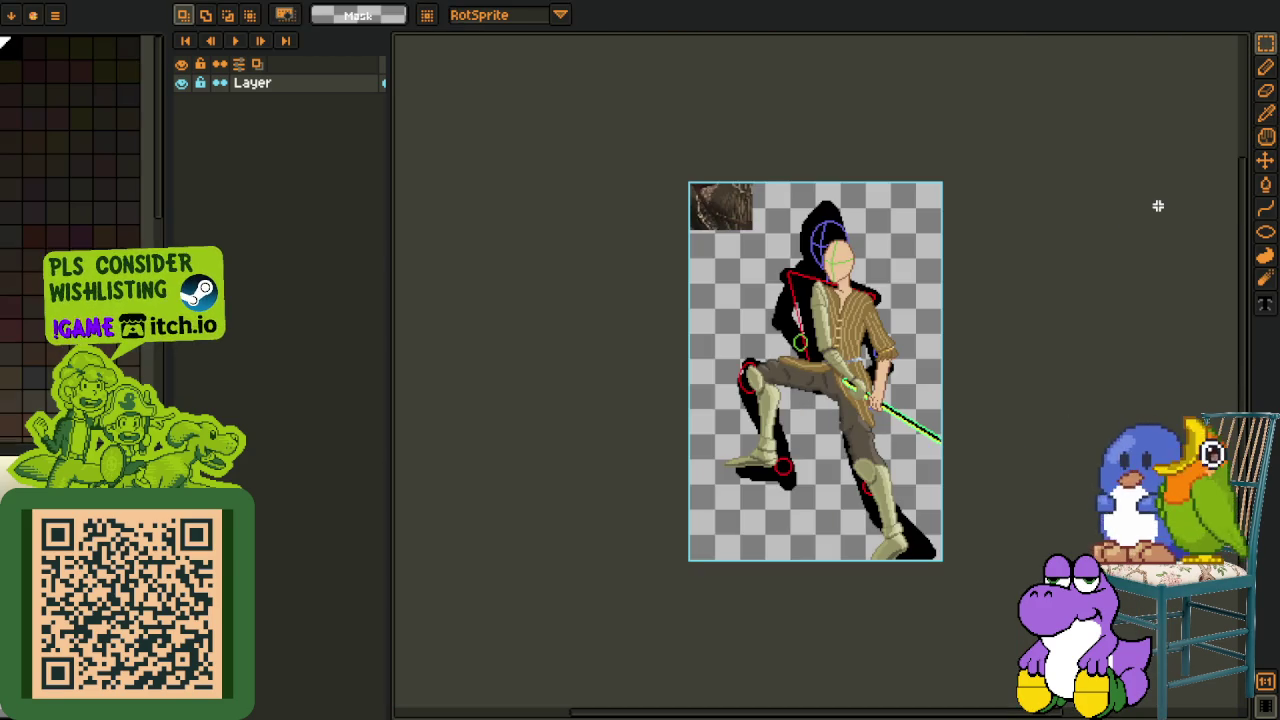
{"action": "scroll", "coordinate": [855, 200], "scroll_direction": "up", "scroll_amount": 3}
{"action": "scroll", "coordinate": [855, 200], "scroll_direction": "up", "scroll_amount": 2}
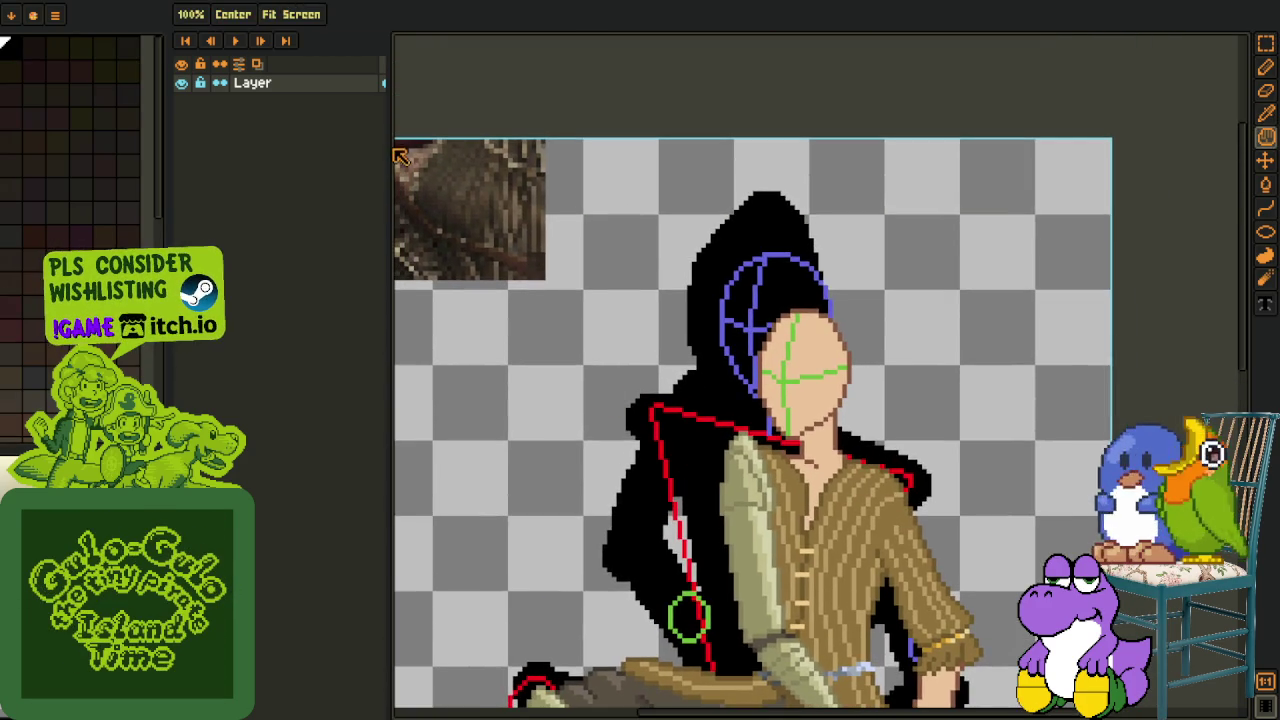
{"action": "scroll", "coordinate": [586, 286], "scroll_direction": "down", "scroll_amount": 1}
{"action": "key", "text": "r"}
{"action": "scroll", "coordinate": [571, 277], "scroll_direction": "up", "scroll_amount": 3}
{"action": "scroll", "coordinate": [506, 237], "scroll_direction": "up", "scroll_amount": 2}
- Select an area of the reference image and zoom over the clothed figure stage
{"action": "left_click_drag", "start_coordinate": [506, 240], "coordinate": [822, 480]}
{"action": "scroll", "coordinate": [822, 480], "scroll_direction": "down", "scroll_amount": 3}
{"action": "scroll", "coordinate": [946, 531], "scroll_direction": "up", "scroll_amount": 3}
{"action": "scroll", "coordinate": [946, 531], "scroll_direction": "down", "scroll_amount": 1}
{"action": "scroll", "coordinate": [946, 376], "scroll_direction": "down", "scroll_amount": 3}
{"action": "scroll", "coordinate": [946, 376], "scroll_direction": "up", "scroll_amount": 2}
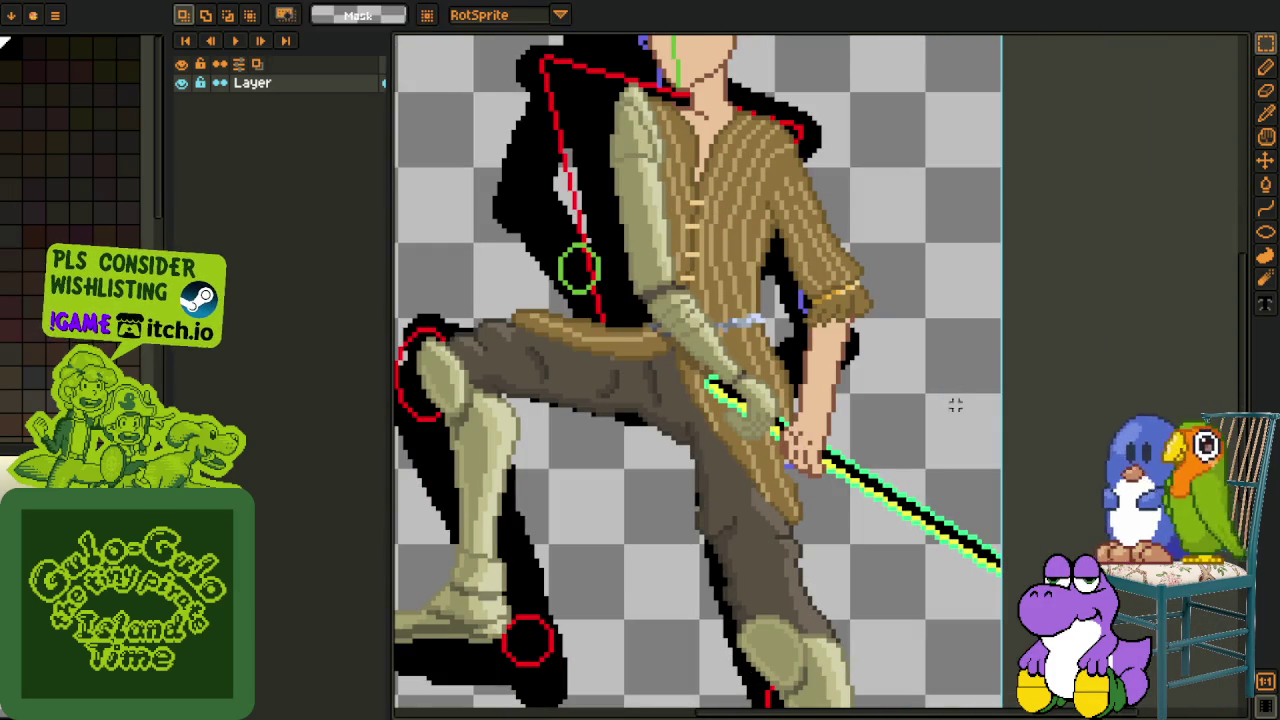
{"action": "key", "text": "o"}
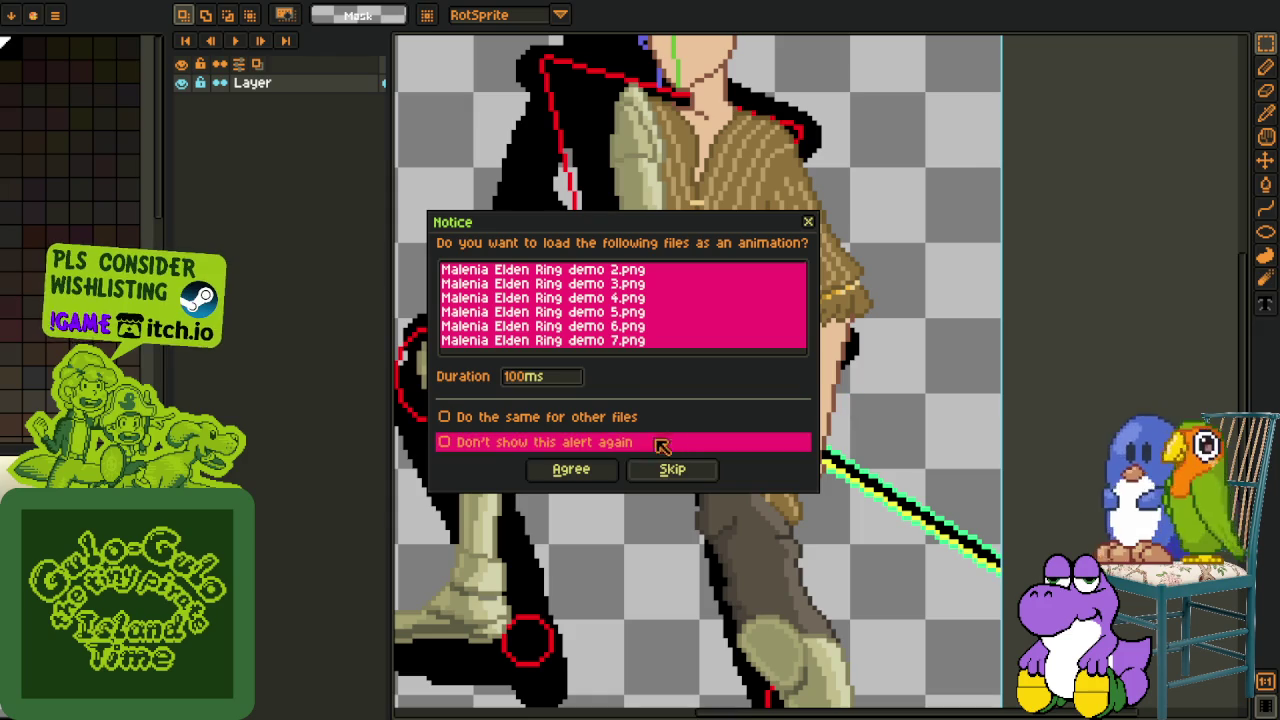
- Decline loading as animation, select a curtain-texture area and paste in the next image
{"action": "left_click", "coordinate": [672, 470]}
{"action": "scroll", "coordinate": [766, 481], "scroll_direction": "up", "scroll_amount": 2}
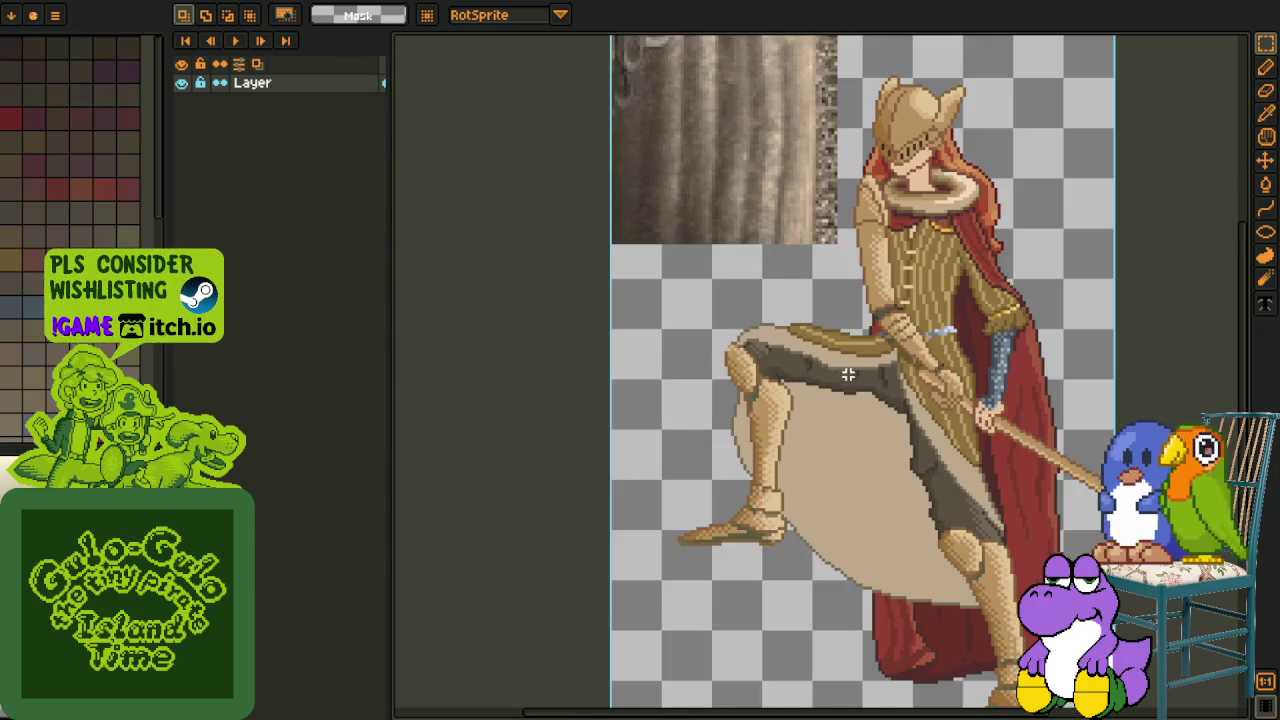
{"action": "scroll", "coordinate": [766, 481], "scroll_direction": "up", "scroll_amount": 2}
{"action": "left_click_drag", "start_coordinate": [540, 149], "coordinate": [751, 357]}
{"action": "scroll", "coordinate": [751, 357], "scroll_direction": "down", "scroll_amount": 2}
{"action": "scroll", "coordinate": [838, 318], "scroll_direction": "down", "scroll_amount": 1}
{"action": "left_click_drag", "start_coordinate": [838, 318], "coordinate": [841, 395]}
{"action": "key", "text": "i"}
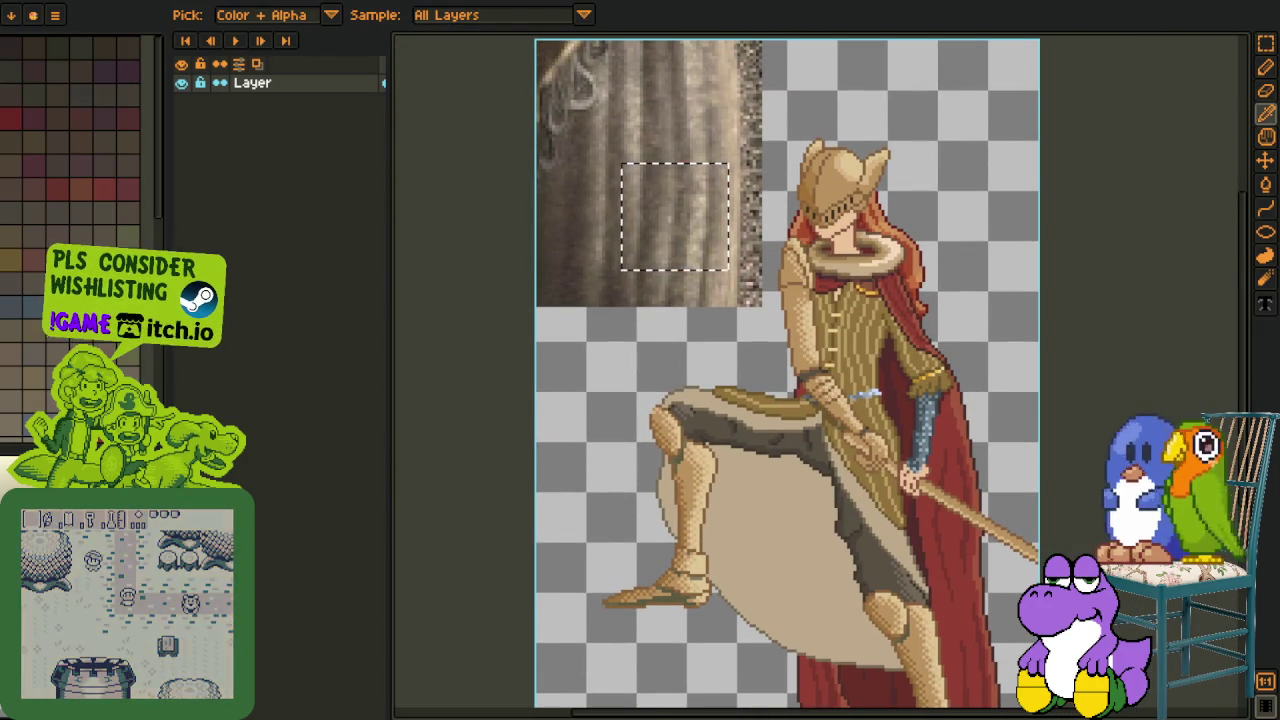
{"action": "key", "text": "ctrl+v"}
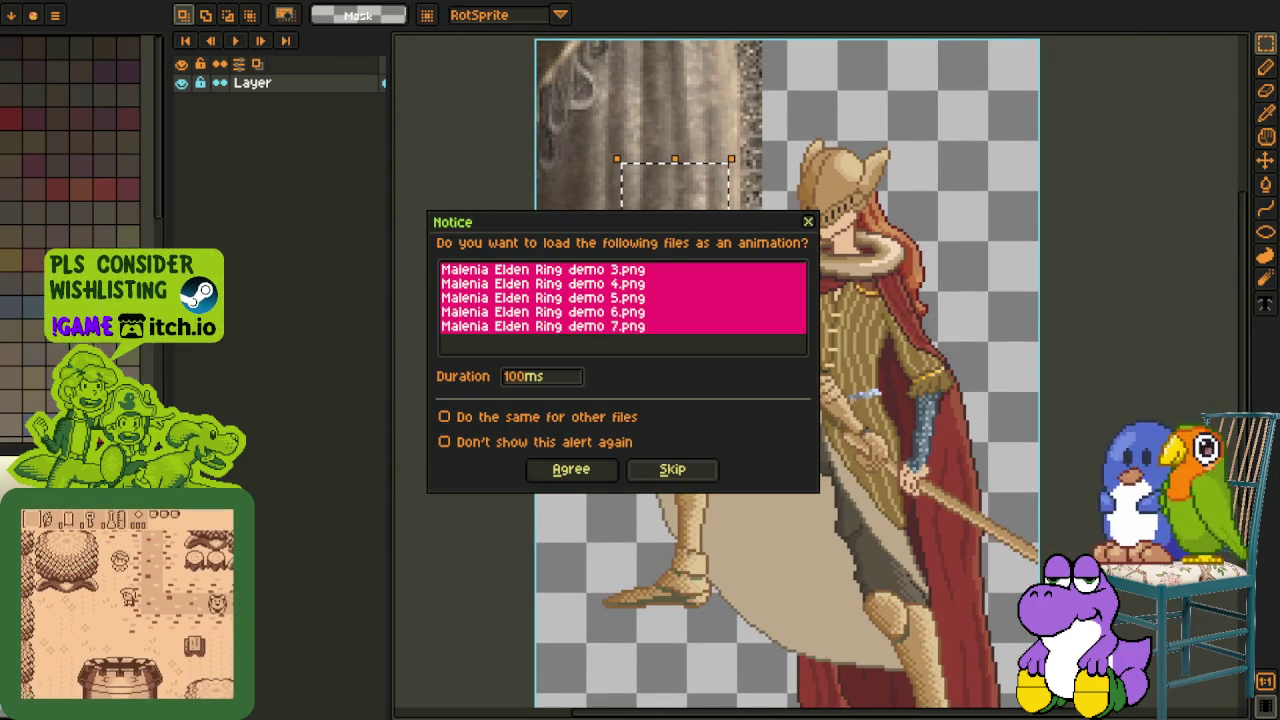
- Decline the remaining load-as-animation prompts and pan over the forest image
{"action": "left_click", "coordinate": [672, 469]}
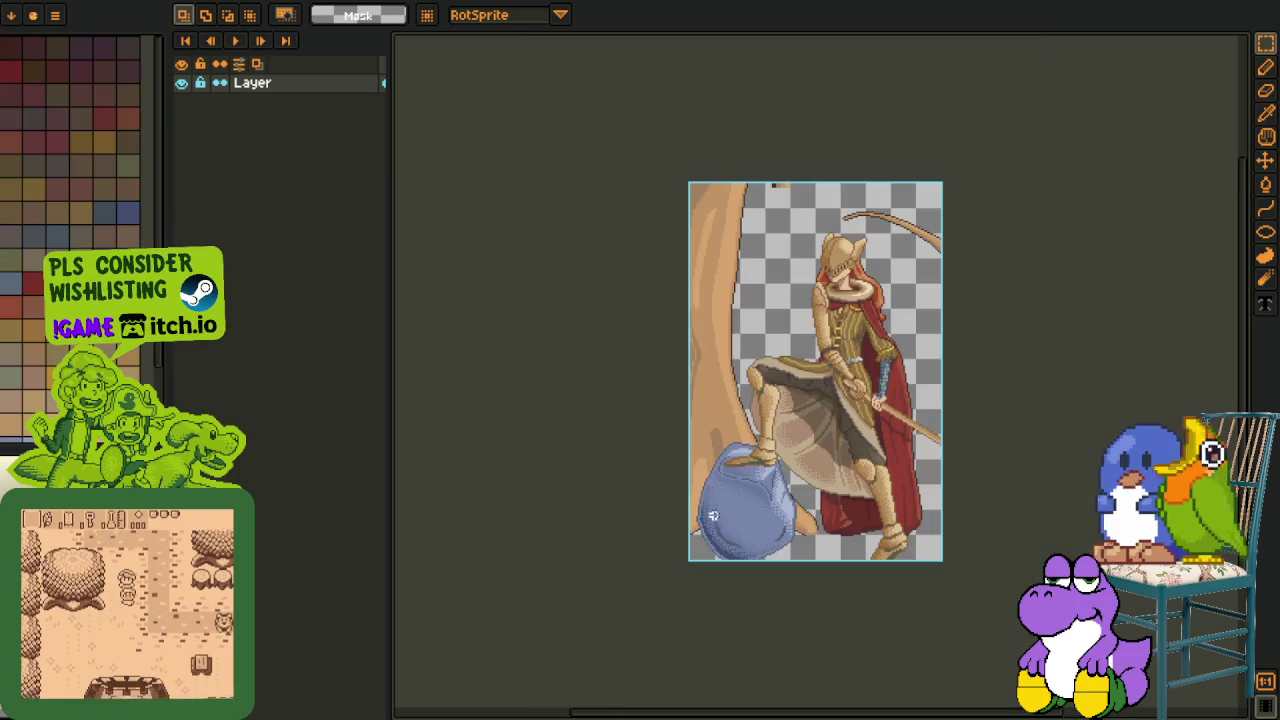
{"action": "scroll", "coordinate": [660, 420], "scroll_direction": "up", "scroll_amount": 3}
{"action": "scroll", "coordinate": [660, 420], "scroll_direction": "down", "scroll_amount": 1}
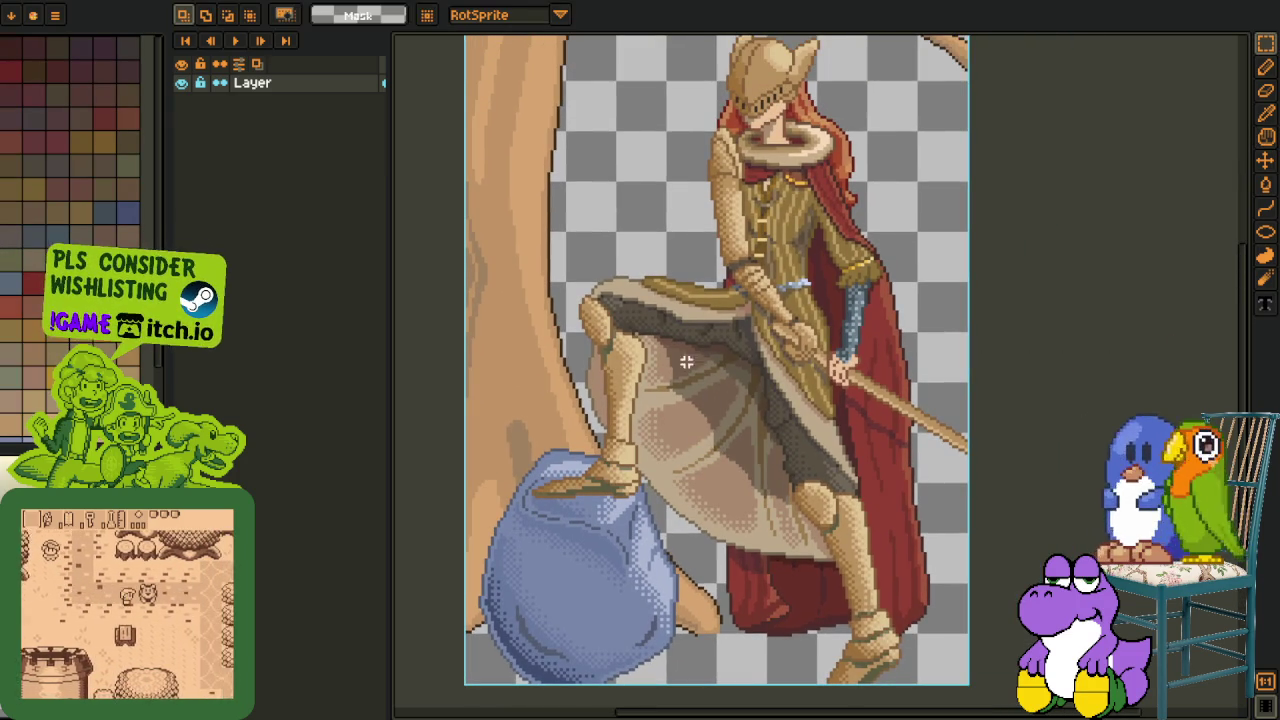
{"action": "key", "text": "i"}
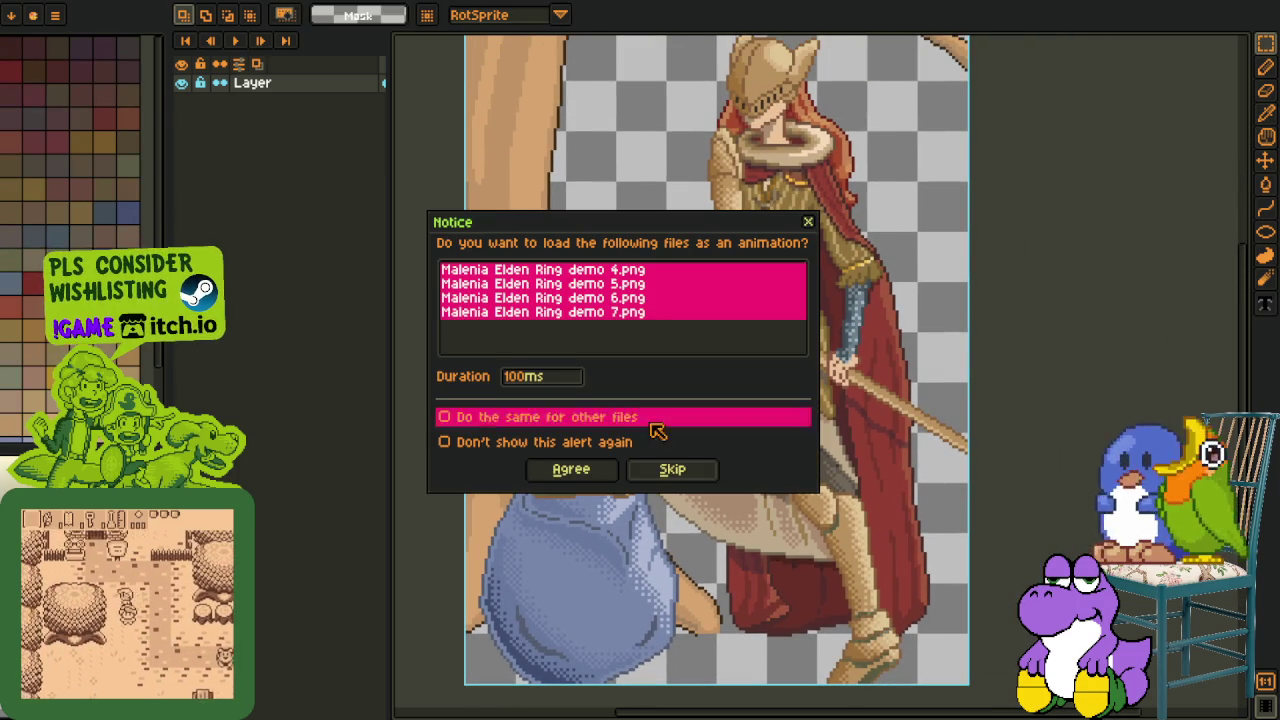
{"action": "left_click", "coordinate": [660, 469]}
{"action": "scroll", "coordinate": [720, 400], "scroll_direction": "up", "scroll_amount": 3}
{"action": "left_click_drag", "start_coordinate": [749, 501], "coordinate": [721, 555]}
{"action": "key", "text": "r"}
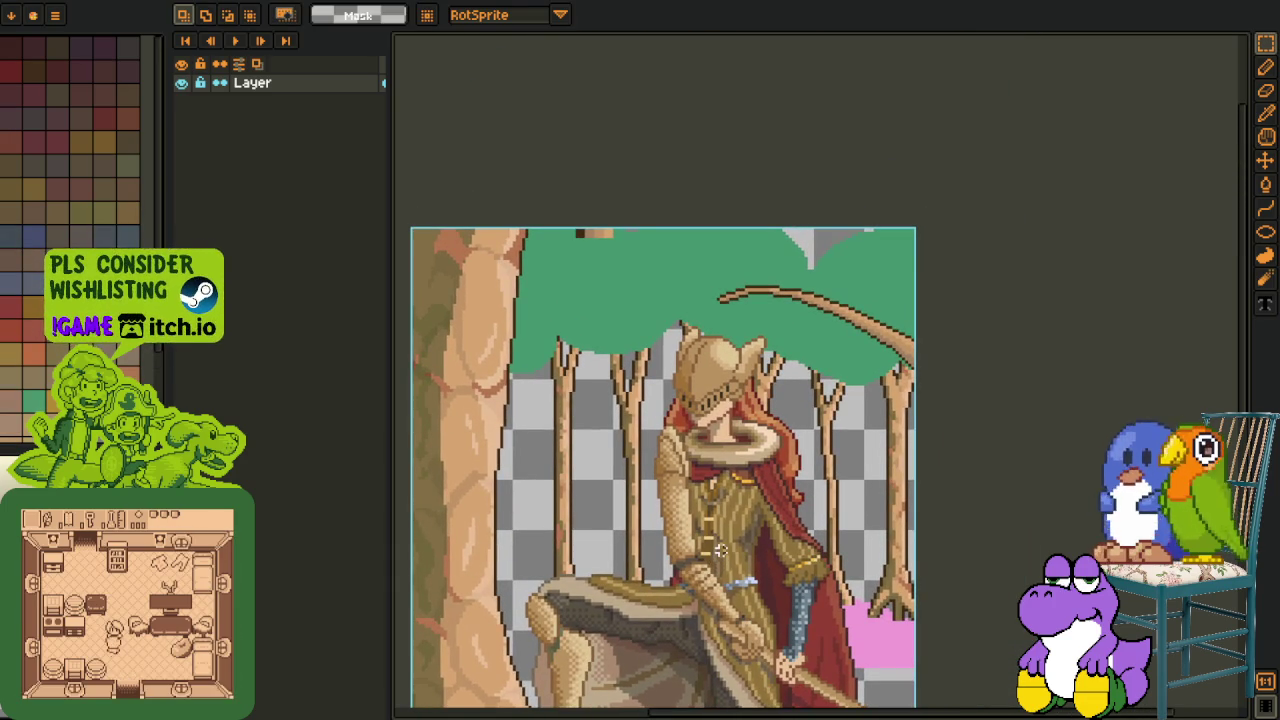
- Pan up the knight painting, drawing and clearing quick selections around the head
{"action": "left_click_drag", "start_coordinate": [700, 553], "coordinate": [680, 398]}
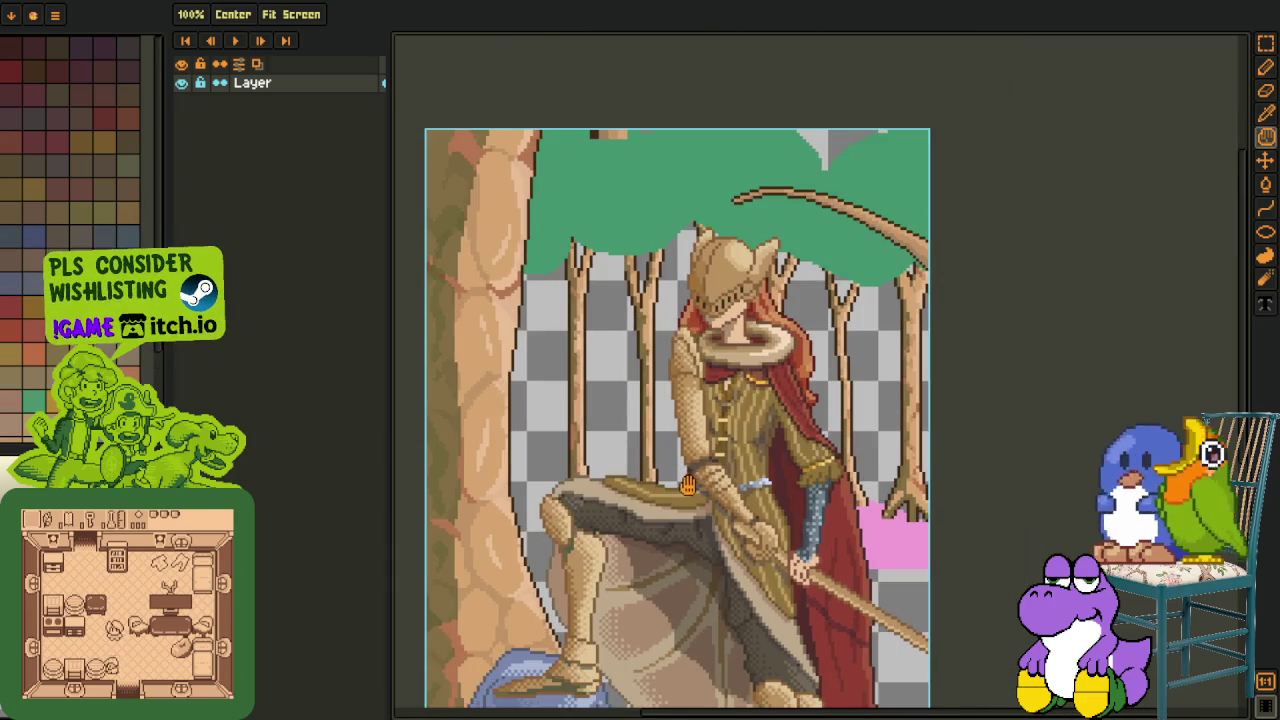
{"action": "left_click_drag", "start_coordinate": [515, 215], "coordinate": [740, 375]}
{"action": "scroll", "coordinate": [1010, 525], "scroll_direction": "down", "scroll_amount": 3}
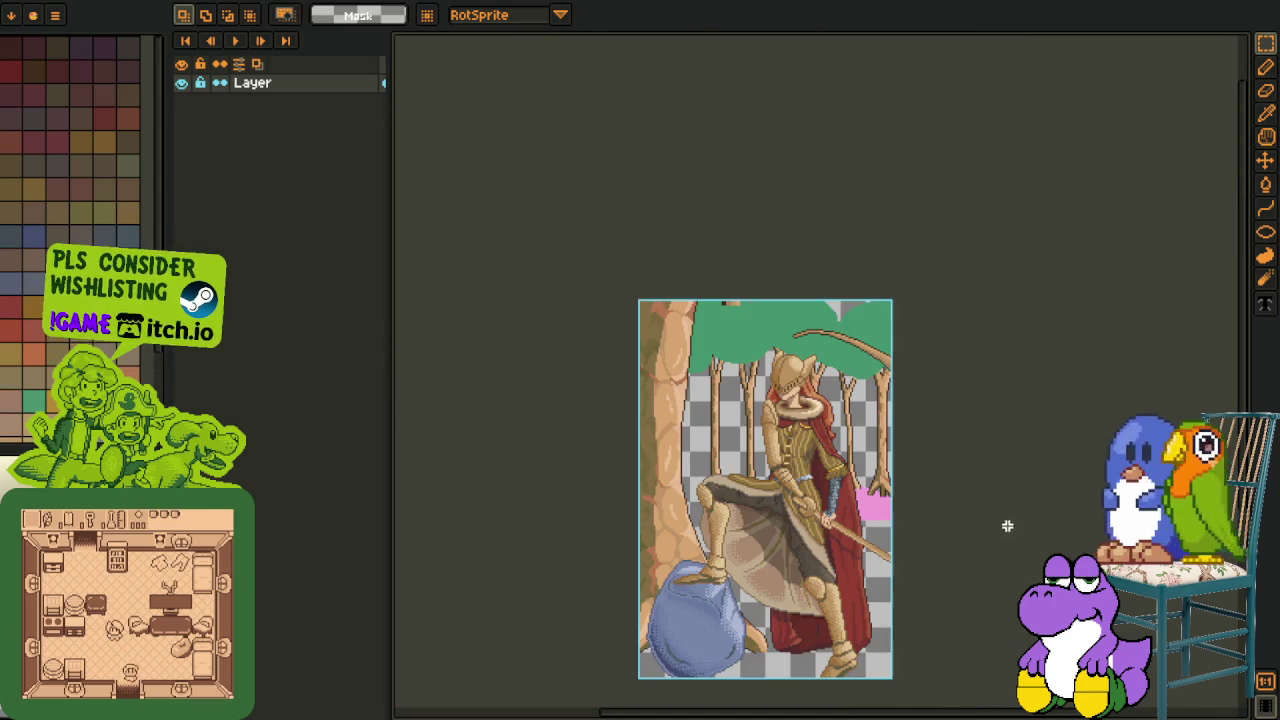
{"action": "scroll", "coordinate": [766, 404], "scroll_direction": "up", "scroll_amount": 3}
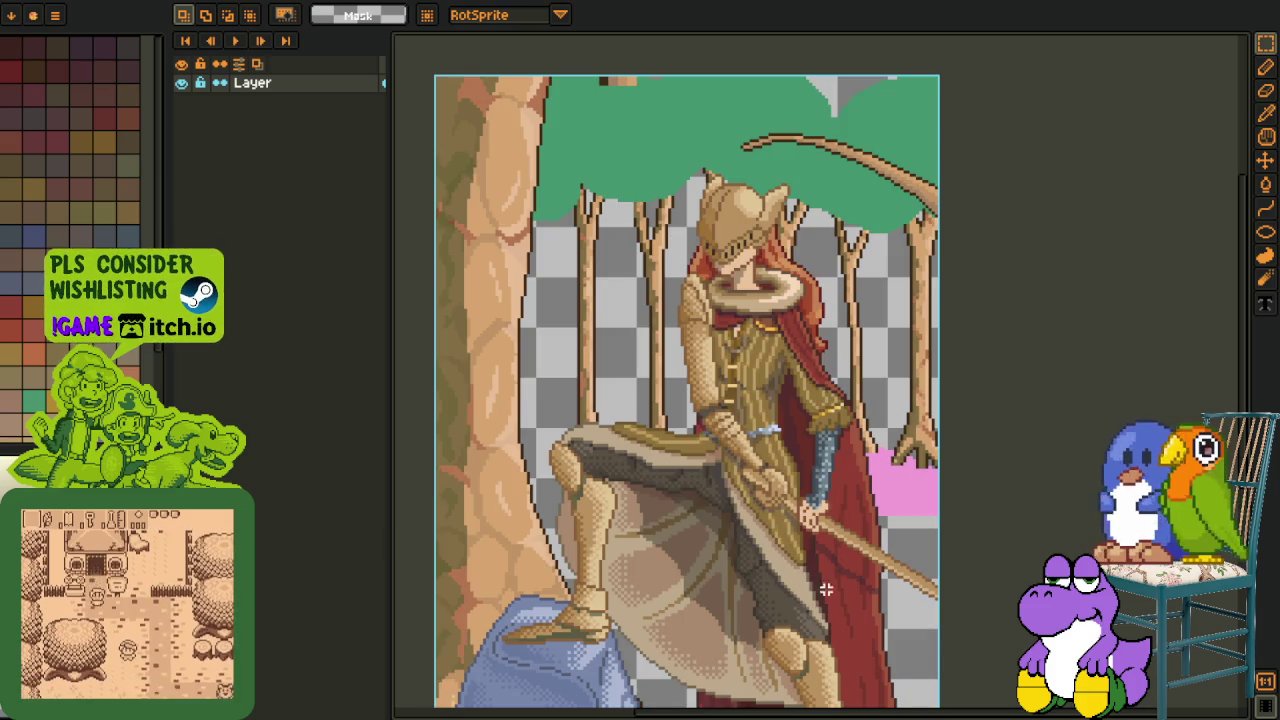
{"action": "left_click_drag", "start_coordinate": [826, 587], "coordinate": [786, 390]}
{"action": "left_click_drag", "start_coordinate": [729, 514], "coordinate": [943, 651]}
{"action": "left_click", "coordinate": [986, 414]}
{"action": "left_click_drag", "start_coordinate": [709, 235], "coordinate": [721, 335]}
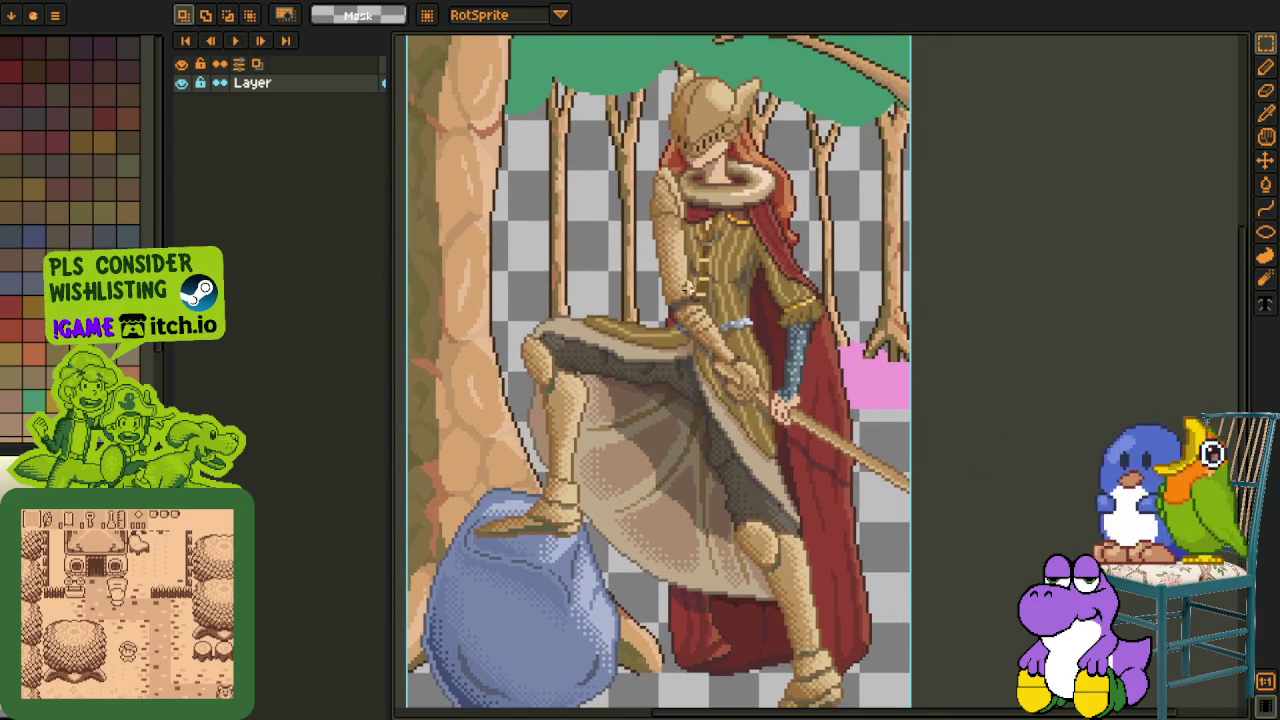
{"action": "scroll", "coordinate": [700, 150], "scroll_direction": "up", "scroll_amount": 3}
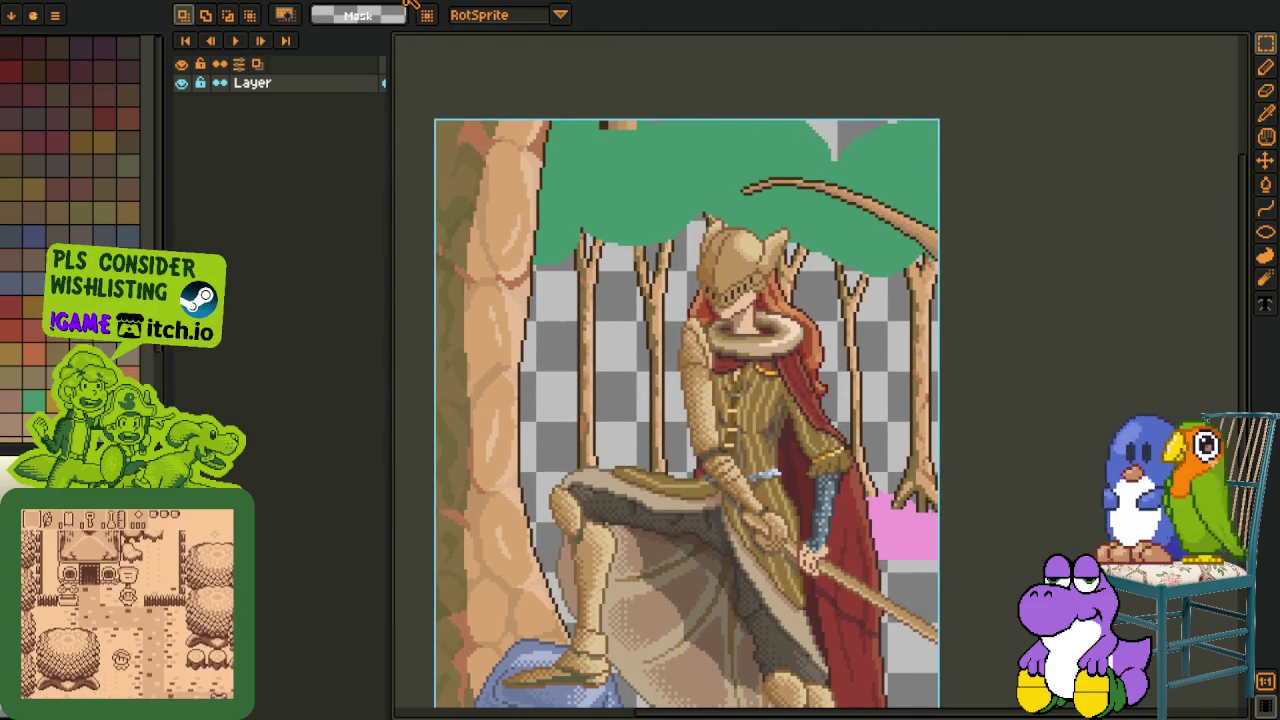
- Cycle through the black sketch, armoured figure and forest documents to the supermarket scene
{"action": "left_click", "coordinate": [440, 5]}
{"action": "left_click", "coordinate": [444, 5]}
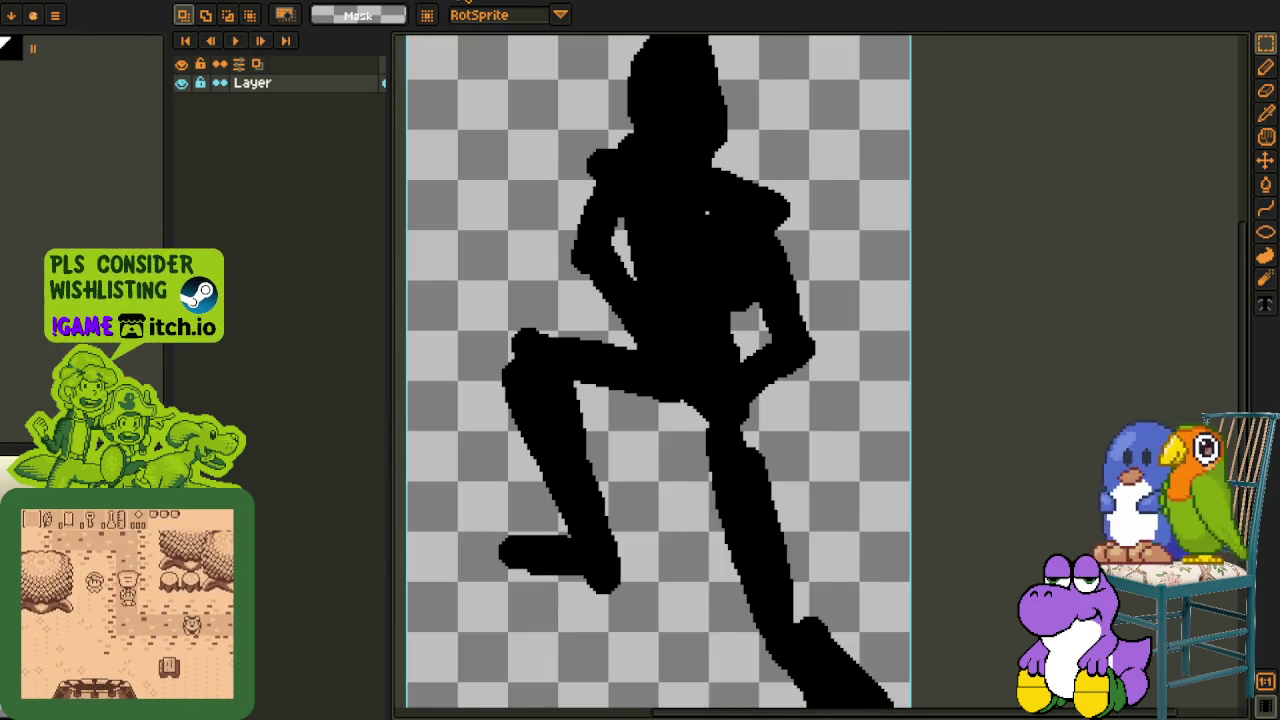
{"action": "key", "text": "plus"}
{"action": "key", "text": "ctrl+Tab"}
{"action": "key", "text": "ctrl+Tab"}
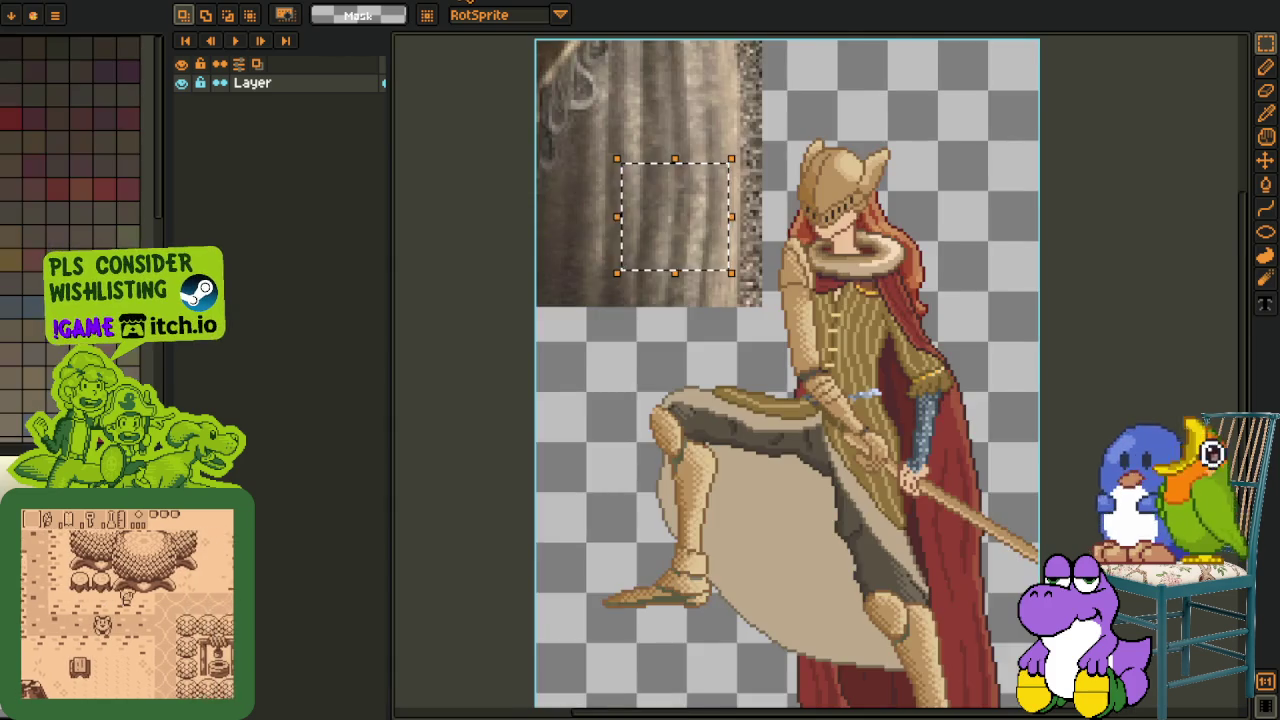
{"action": "key", "text": "ctrl+Tab"}
{"action": "key", "text": "ctrl+Tab"}
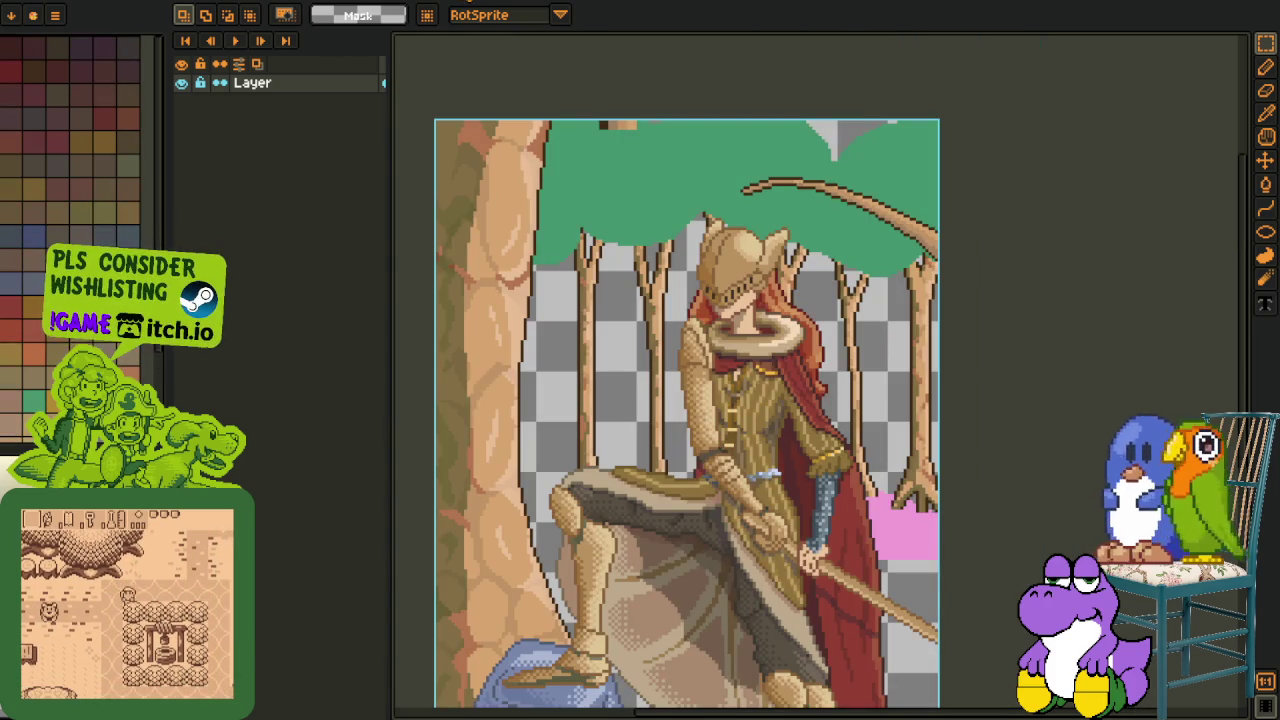
{"action": "key", "text": "ctrl+Tab"}
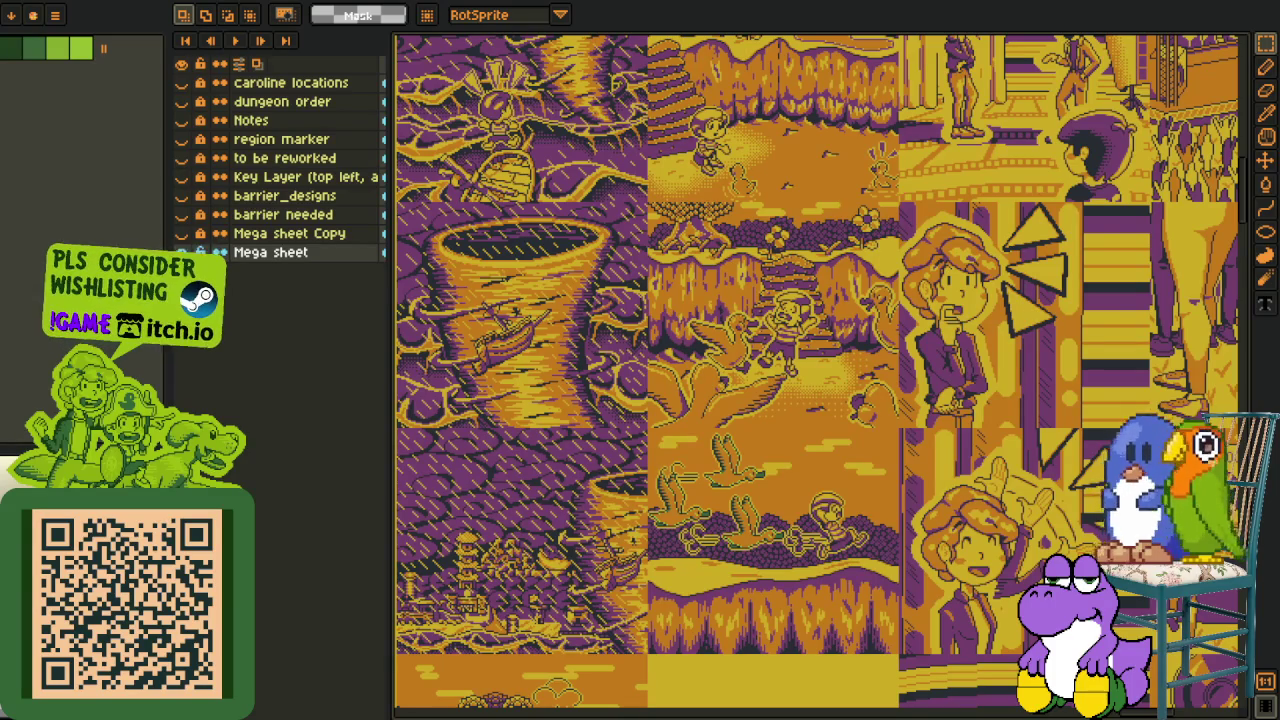
{"action": "key", "text": "ctrl+Tab"}
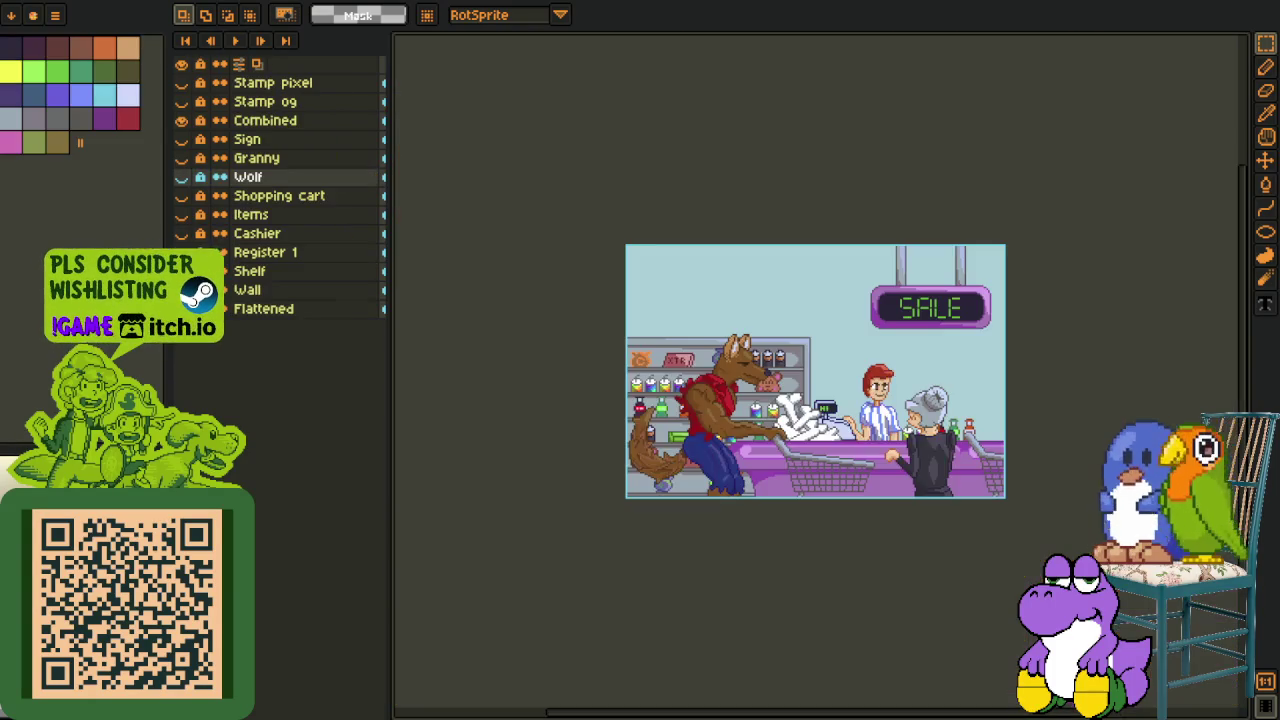
- Zoom in and out on the wolf-and-granny supermarket scene, then switch to the Mega sheet
{"action": "scroll", "coordinate": [830, 396], "scroll_direction": "up", "scroll_amount": 3}
{"action": "scroll", "coordinate": [811, 366], "scroll_direction": "up", "scroll_amount": 1}
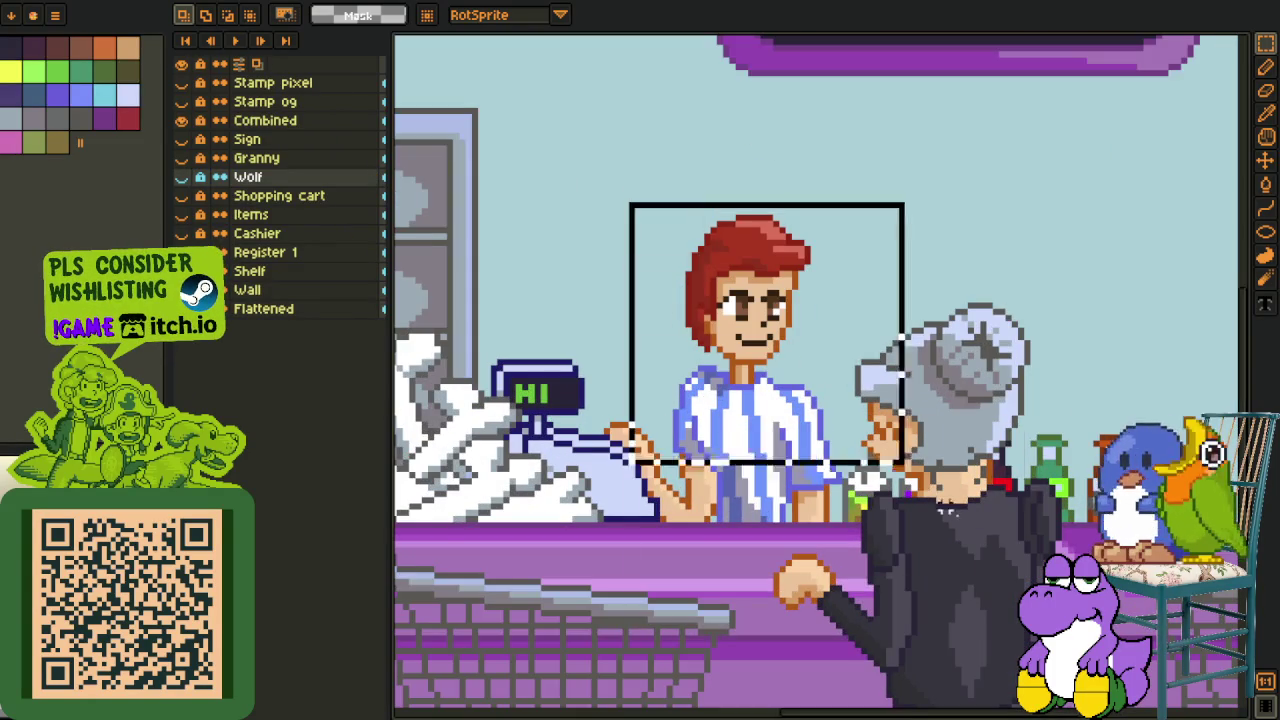
{"action": "scroll", "coordinate": [785, 480], "scroll_direction": "down", "scroll_amount": 3}
{"action": "scroll", "coordinate": [850, 460], "scroll_direction": "up", "scroll_amount": 1}
{"action": "scroll", "coordinate": [860, 454], "scroll_direction": "up", "scroll_amount": 1}
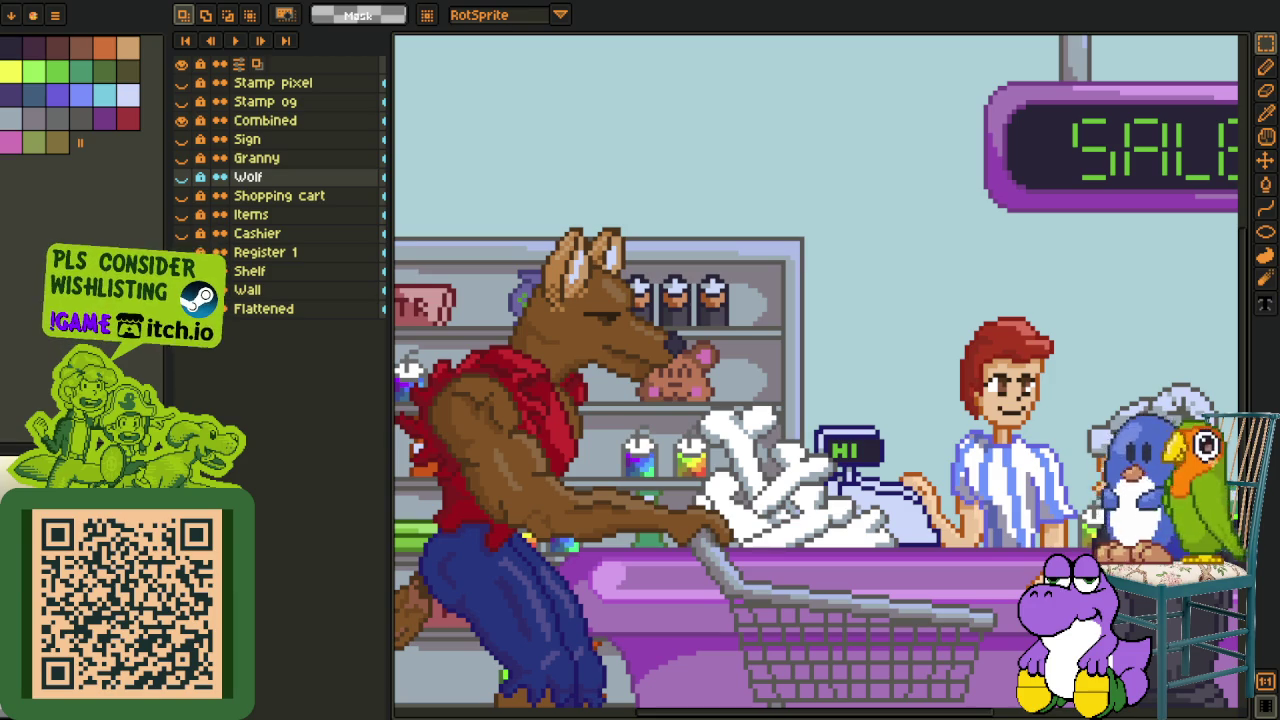
{"action": "scroll", "coordinate": [440, 513], "scroll_direction": "down", "scroll_amount": 1}
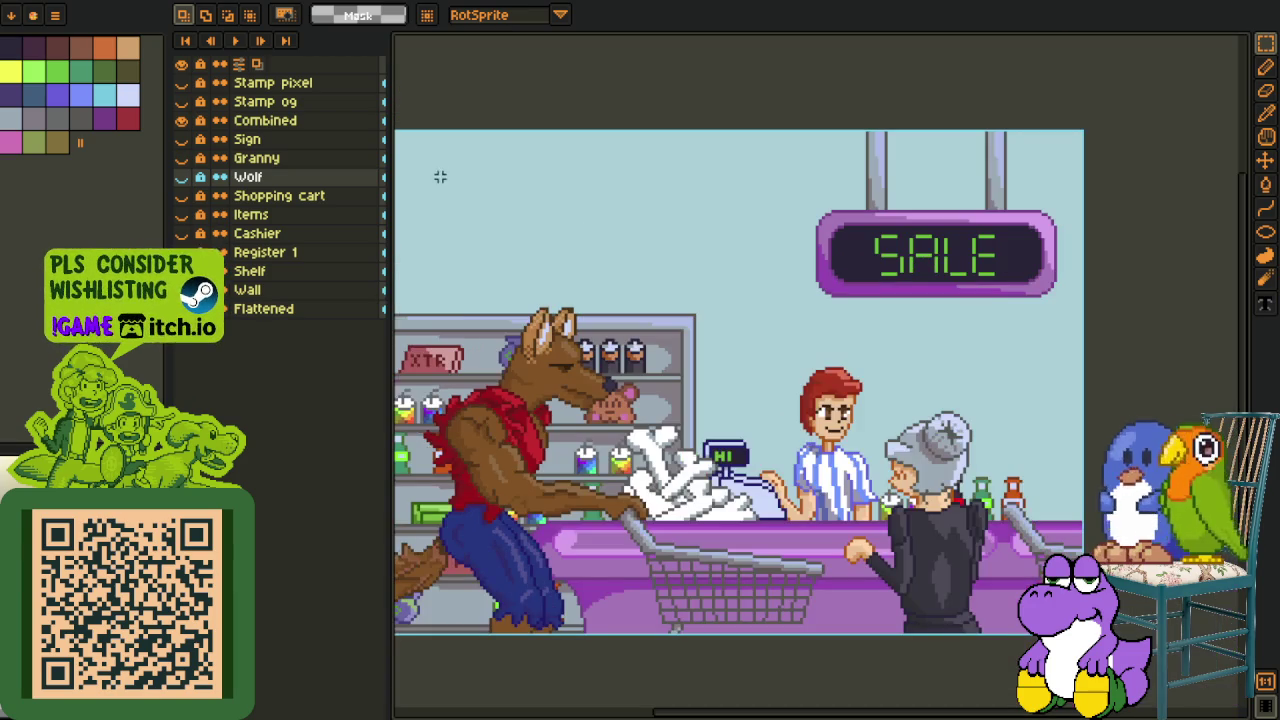
{"action": "key", "text": "ctrl+Tab"}
{"action": "scroll", "coordinate": [519, 515], "scroll_direction": "down", "scroll_amount": 2}
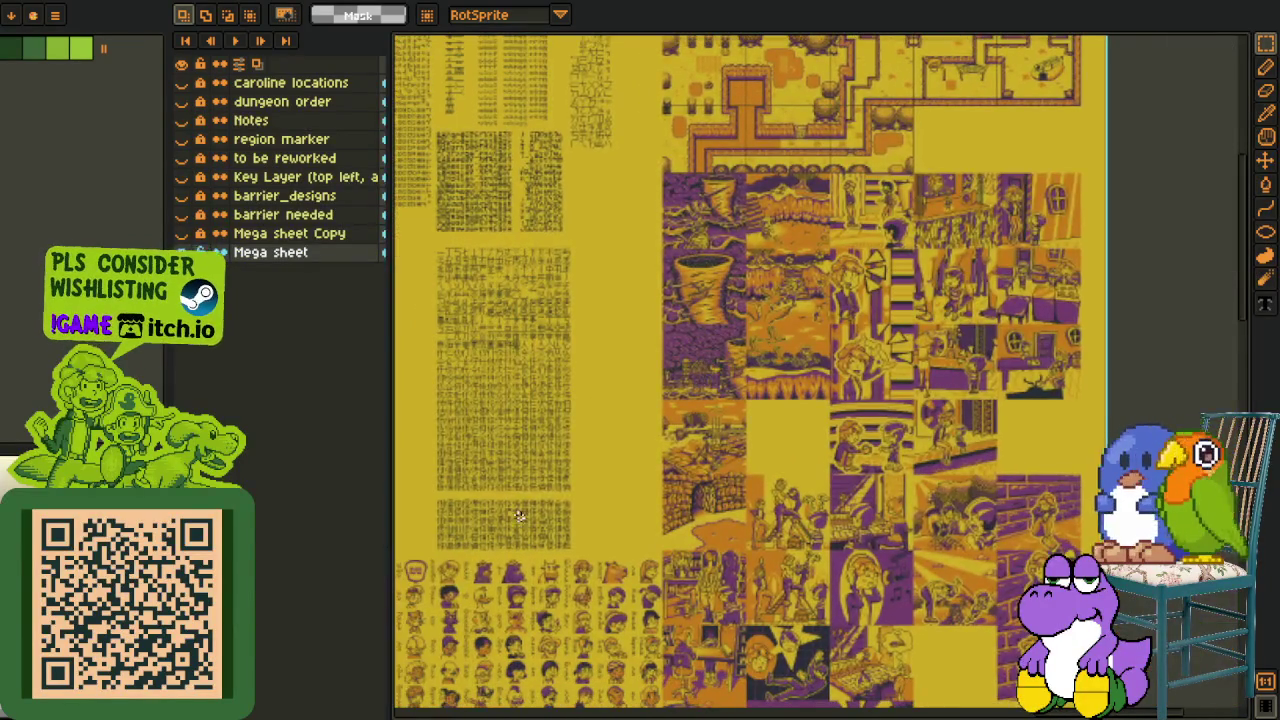
{"action": "left_click_drag", "start_coordinate": [519, 515], "coordinate": [653, 417]}
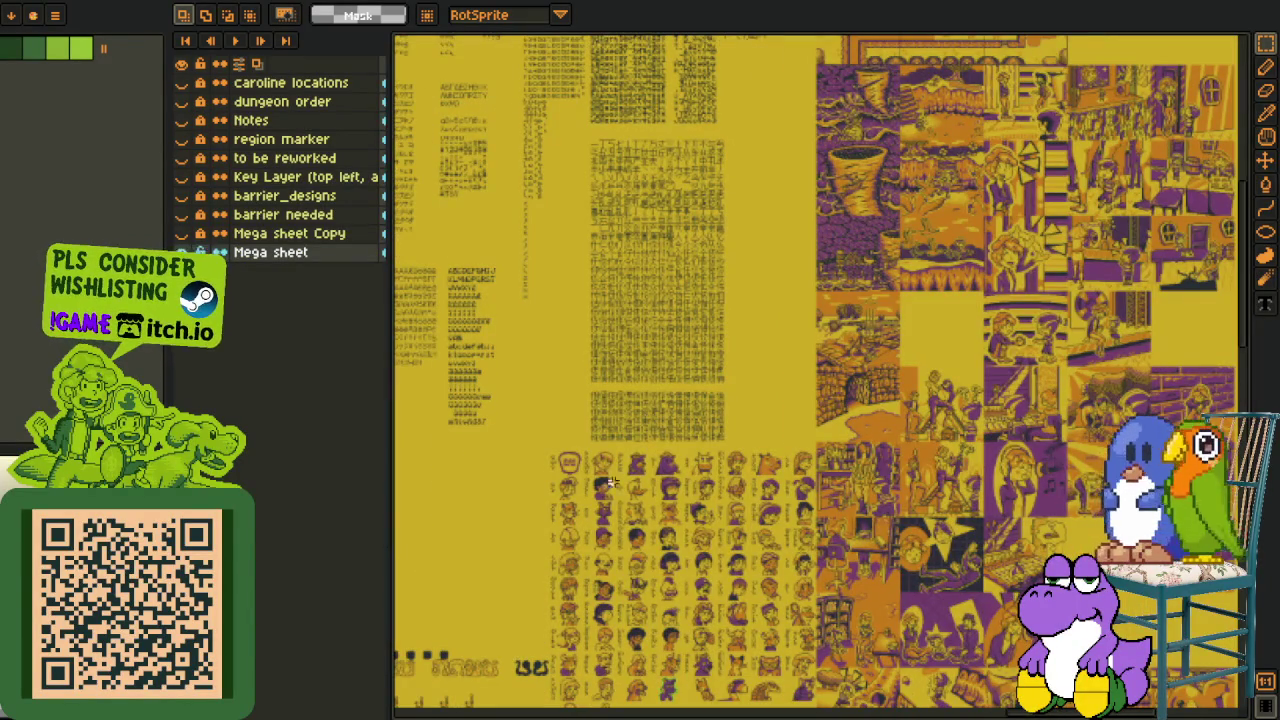
{"action": "left_click_drag", "start_coordinate": [618, 472], "coordinate": [671, 500]}
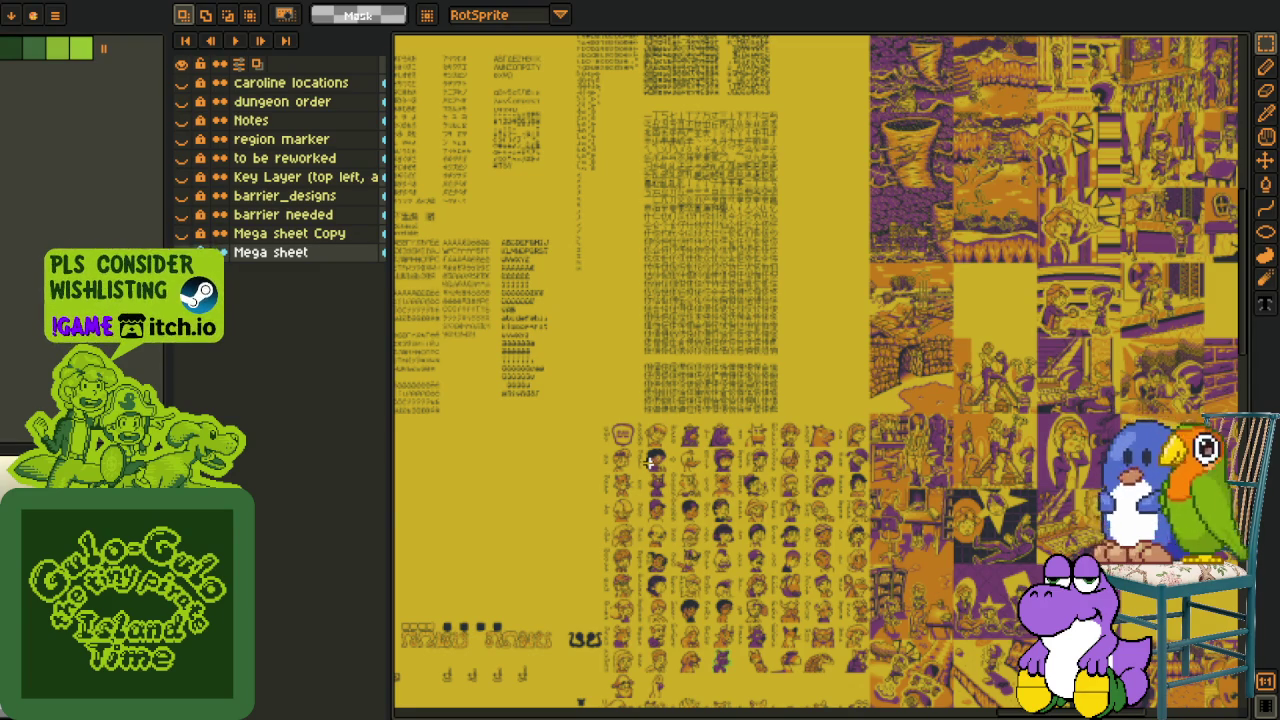
{"action": "scroll", "coordinate": [632, 311], "scroll_direction": "up", "scroll_amount": 5}
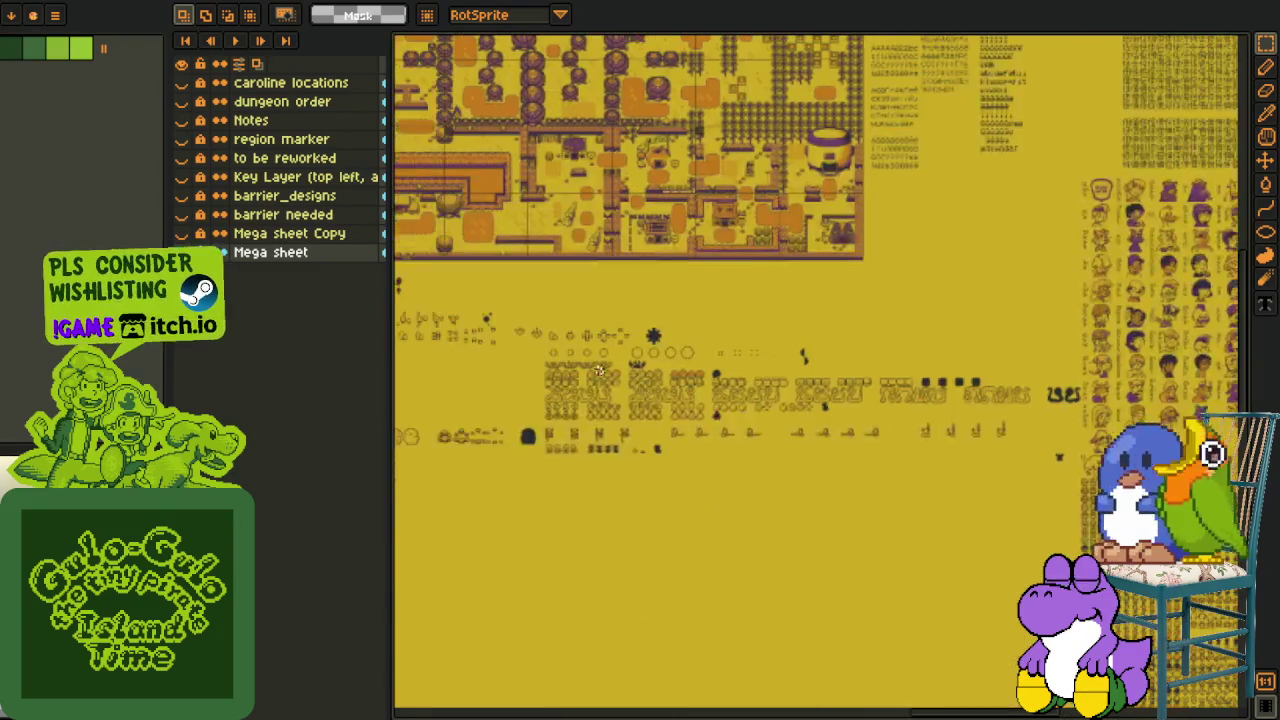
{"action": "scroll", "coordinate": [632, 311], "scroll_direction": "up", "scroll_amount": 3}
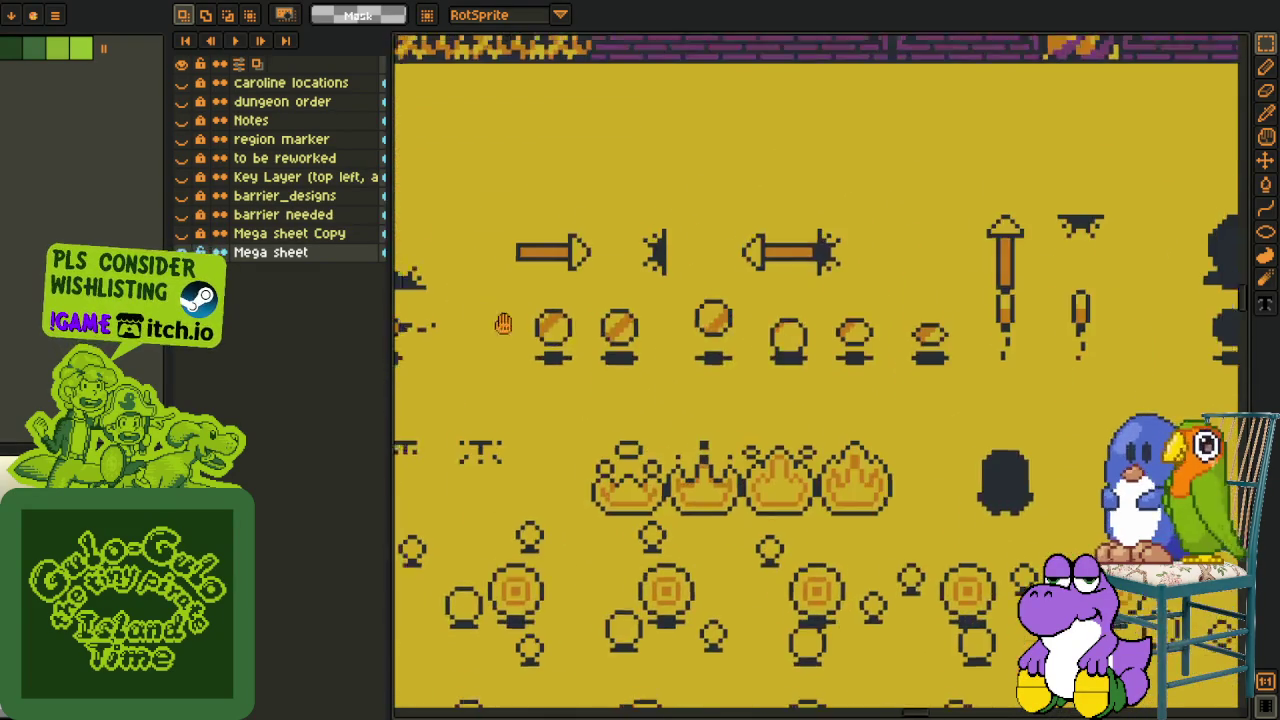
{"action": "scroll", "coordinate": [610, 464], "scroll_direction": "up", "scroll_amount": 2}
{"action": "left_click", "coordinate": [672, 478]}
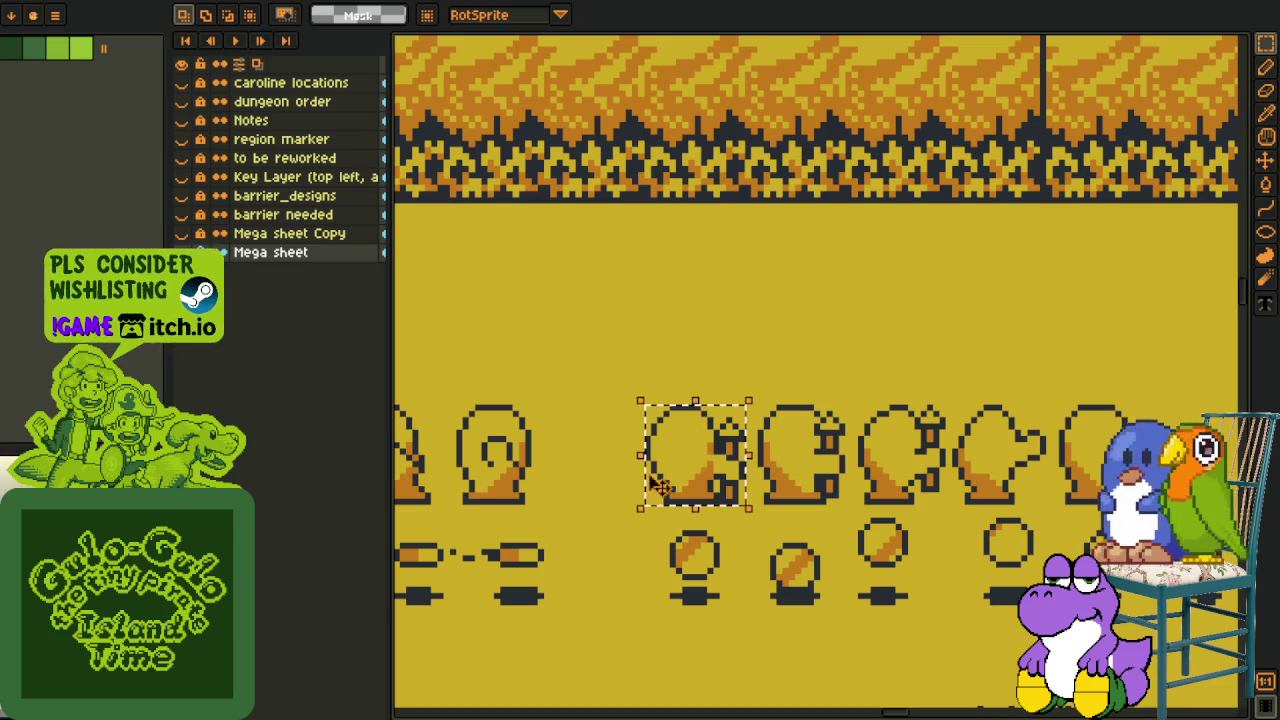
{"action": "scroll", "coordinate": [553, 488], "scroll_direction": "down", "scroll_amount": 1}
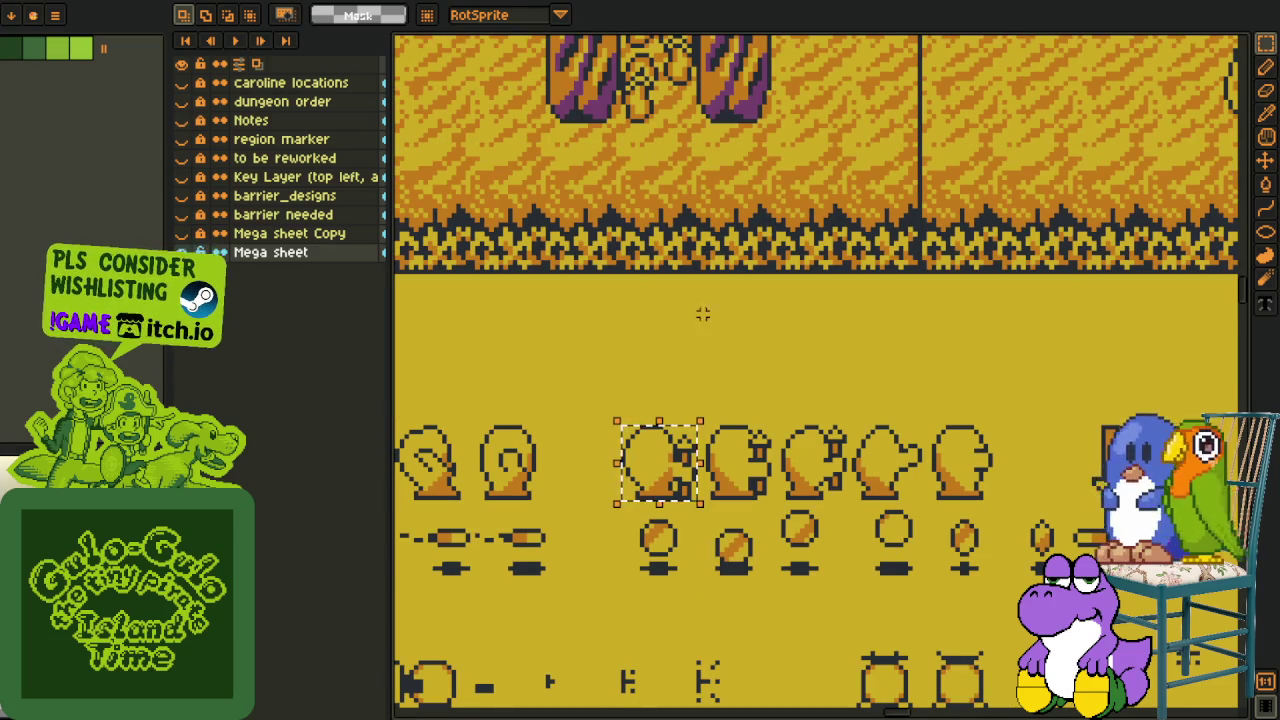
{"action": "scroll", "coordinate": [943, 326], "scroll_direction": "down", "scroll_amount": 2}
{"action": "scroll", "coordinate": [960, 370], "scroll_direction": "down", "scroll_amount": 2}
{"action": "scroll", "coordinate": [986, 410], "scroll_direction": "down", "scroll_amount": 2}
{"action": "scroll", "coordinate": [986, 410], "scroll_direction": "down", "scroll_amount": 1}
{"action": "scroll", "coordinate": [986, 410], "scroll_direction": "down", "scroll_amount": 1}
{"action": "scroll", "coordinate": [1130, 550], "scroll_direction": "up", "scroll_amount": 1}
{"action": "scroll", "coordinate": [1130, 550], "scroll_direction": "up", "scroll_amount": 1}
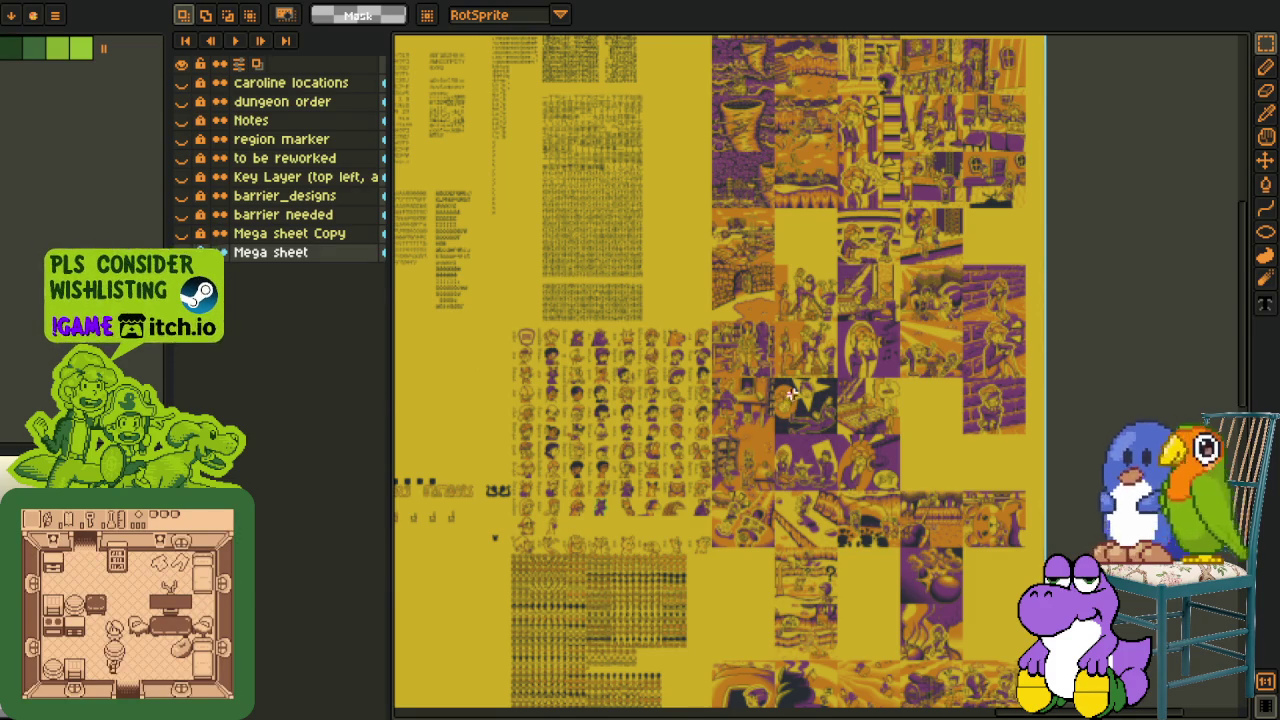
- Zoom in and marquee-select the ladder-and-treasure-chest cutscene panel, then switch to the pose viewer
{"action": "scroll", "coordinate": [793, 392], "scroll_direction": "up", "scroll_amount": 2}
{"action": "scroll", "coordinate": [793, 392], "scroll_direction": "up", "scroll_amount": 2}
{"action": "scroll", "coordinate": [537, 286], "scroll_direction": "up", "scroll_amount": 1}
{"action": "left_click_drag", "start_coordinate": [464, 145], "coordinate": [898, 580]}
{"action": "scroll", "coordinate": [898, 580], "scroll_direction": "down", "scroll_amount": 2}
{"action": "scroll", "coordinate": [995, 432], "scroll_direction": "up", "scroll_amount": 1}
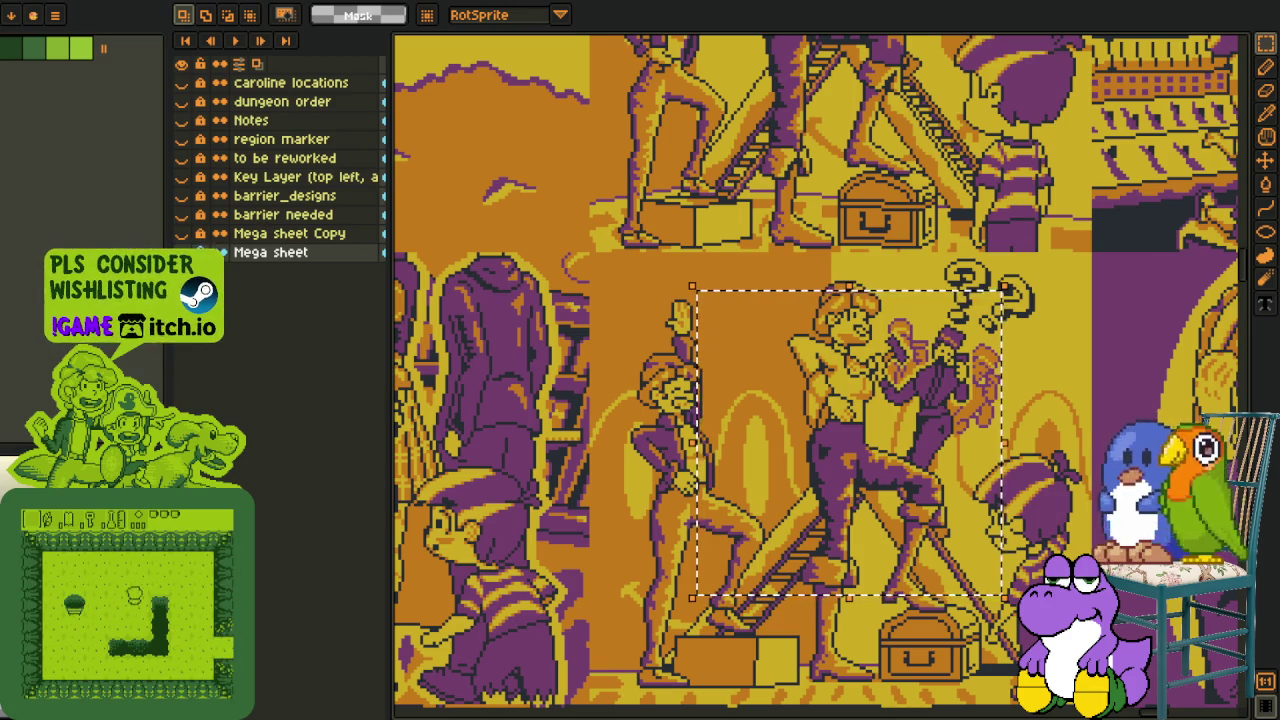
{"action": "key", "text": "alt+Tab"}
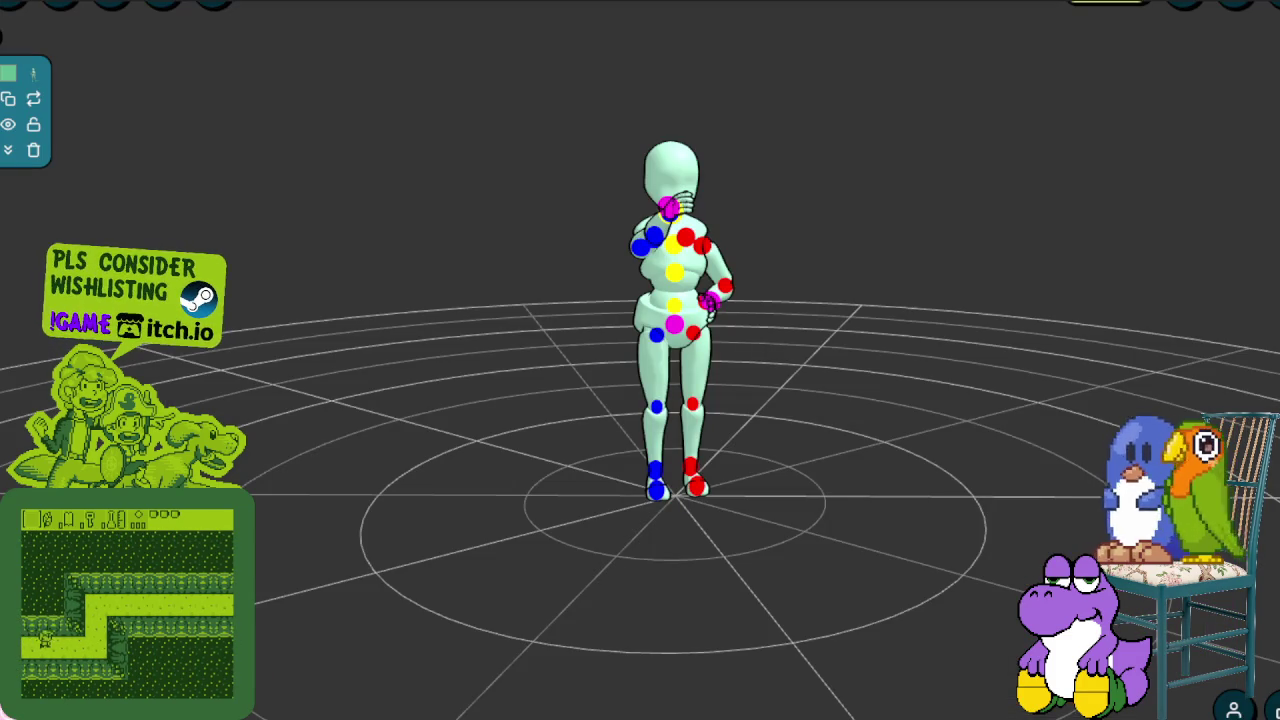
- Delete the existing posed mannequin and confirm with OK
{"action": "left_click_drag", "start_coordinate": [551, 466], "coordinate": [614, 483]}
{"action": "left_click", "coordinate": [33, 150]}
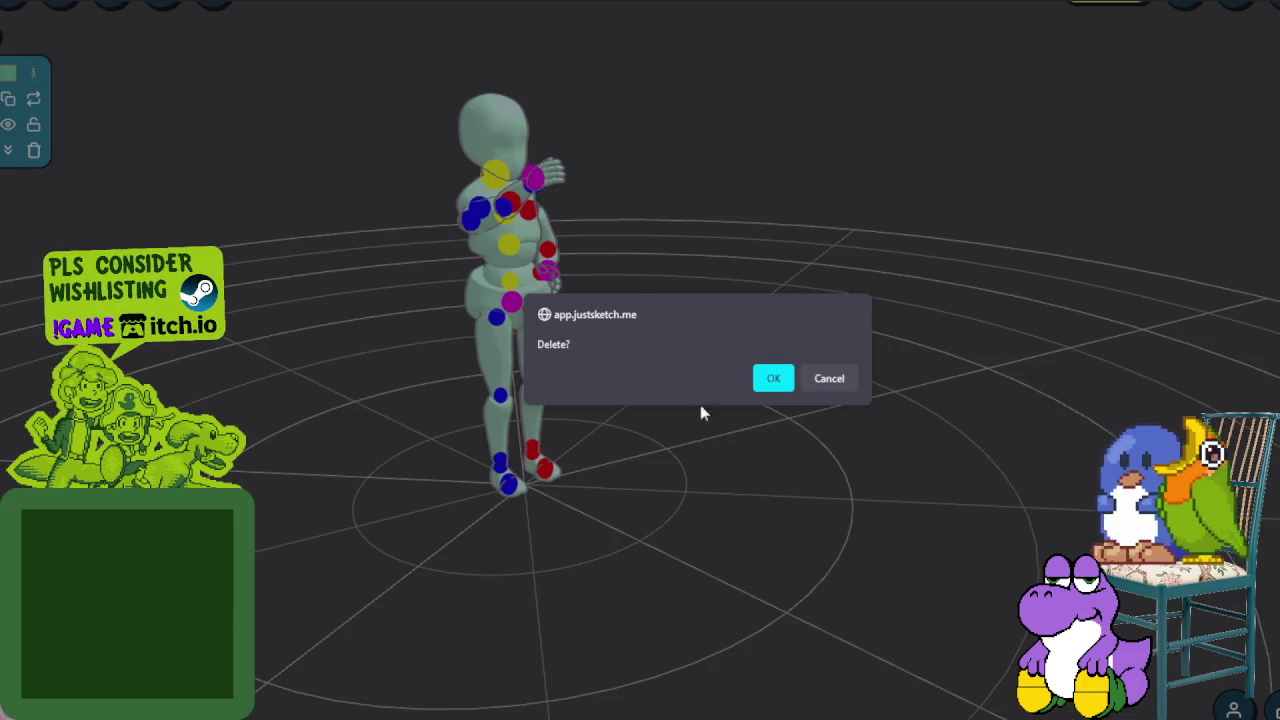
{"action": "left_click", "coordinate": [769, 378]}
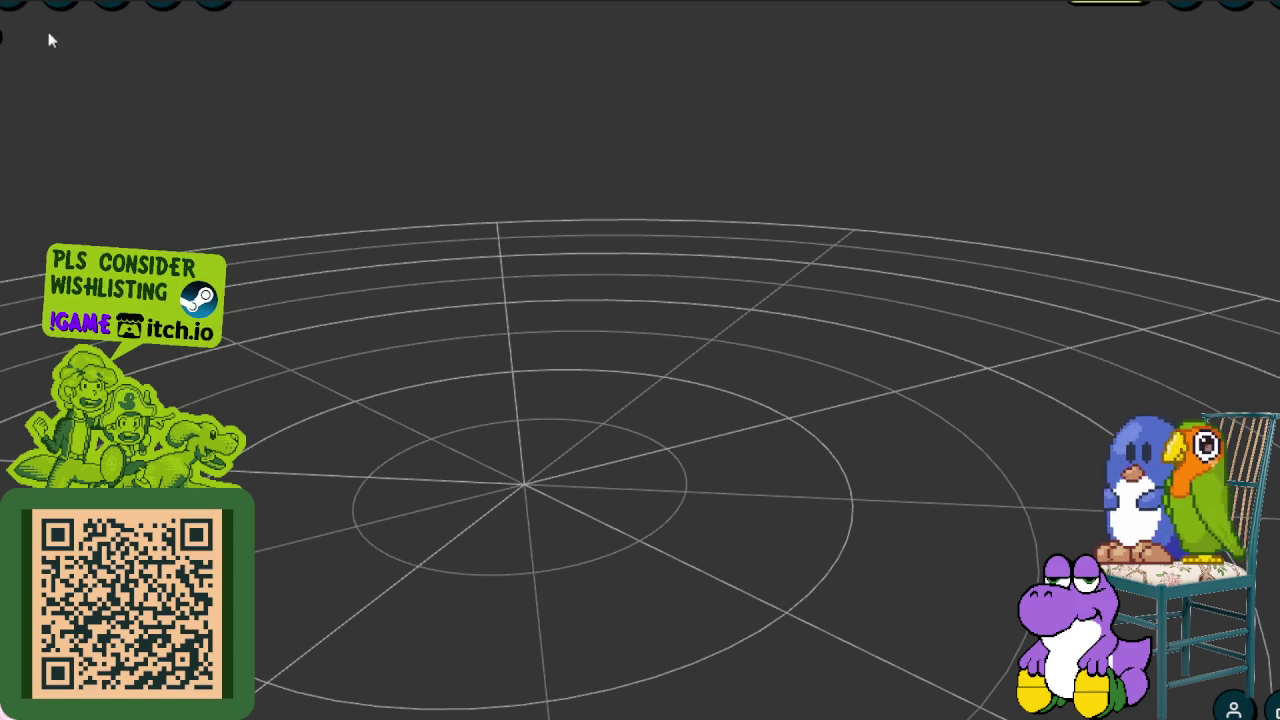
- Add the Female character from the Base characters list and orbit around it
{"action": "left_click", "coordinate": [12, 3]}
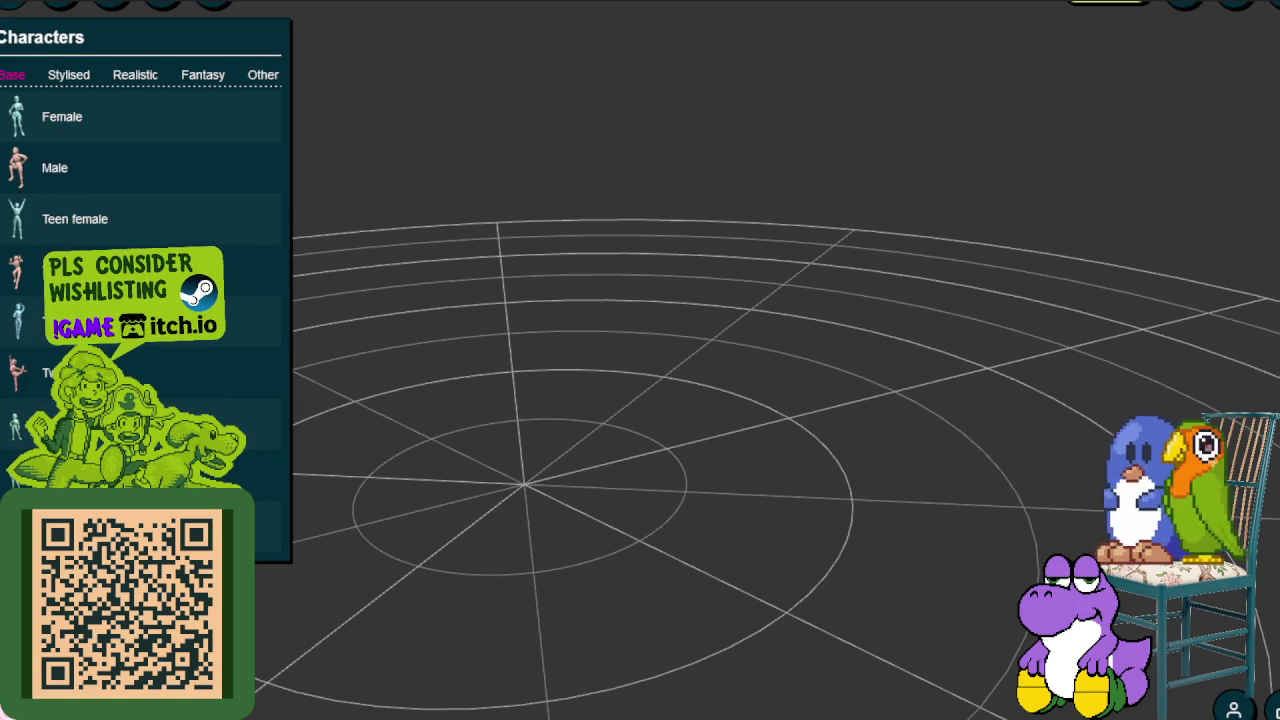
{"action": "left_click", "coordinate": [69, 75]}
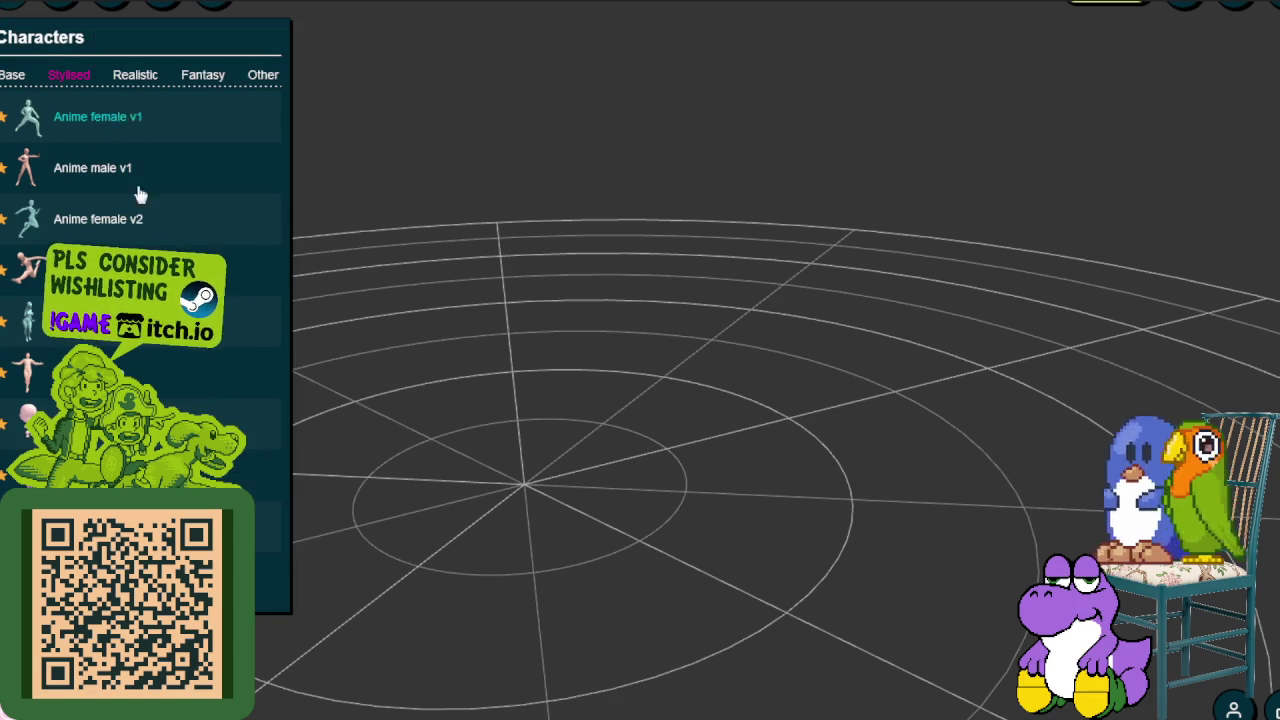
{"action": "left_click", "coordinate": [12, 75]}
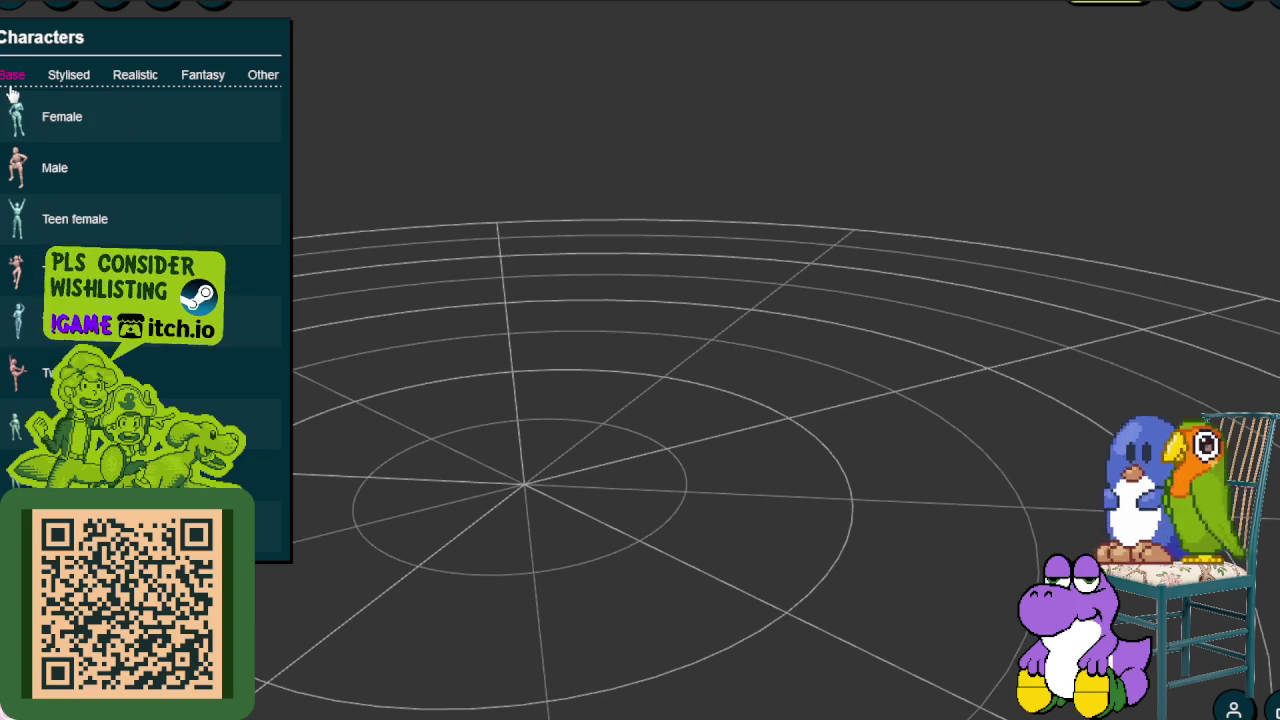
{"action": "left_click", "coordinate": [65, 133]}
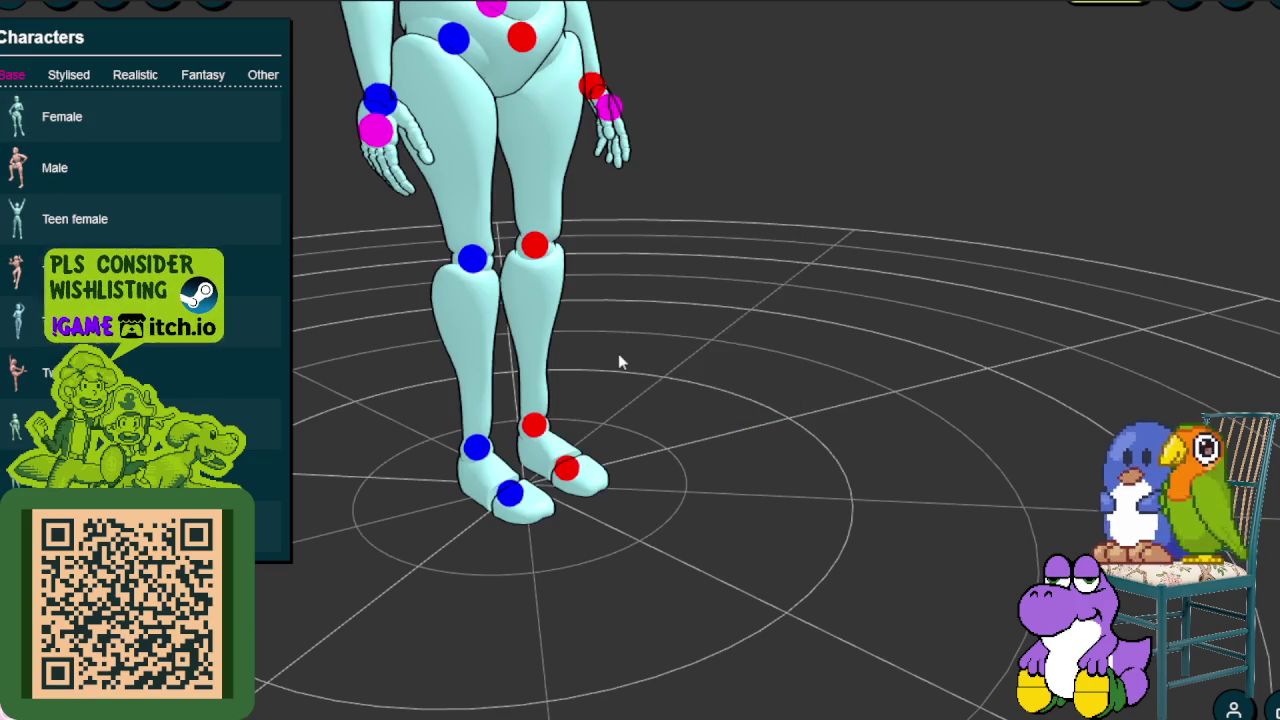
{"action": "mouse_move", "coordinate": [594, 327]}
{"action": "left_mouse_down"}
{"action": "mouse_move", "coordinate": [592, 139]}
{"action": "mouse_move", "coordinate": [675, 552]}
{"action": "mouse_move", "coordinate": [640, 420]}
{"action": "left_mouse_up"}
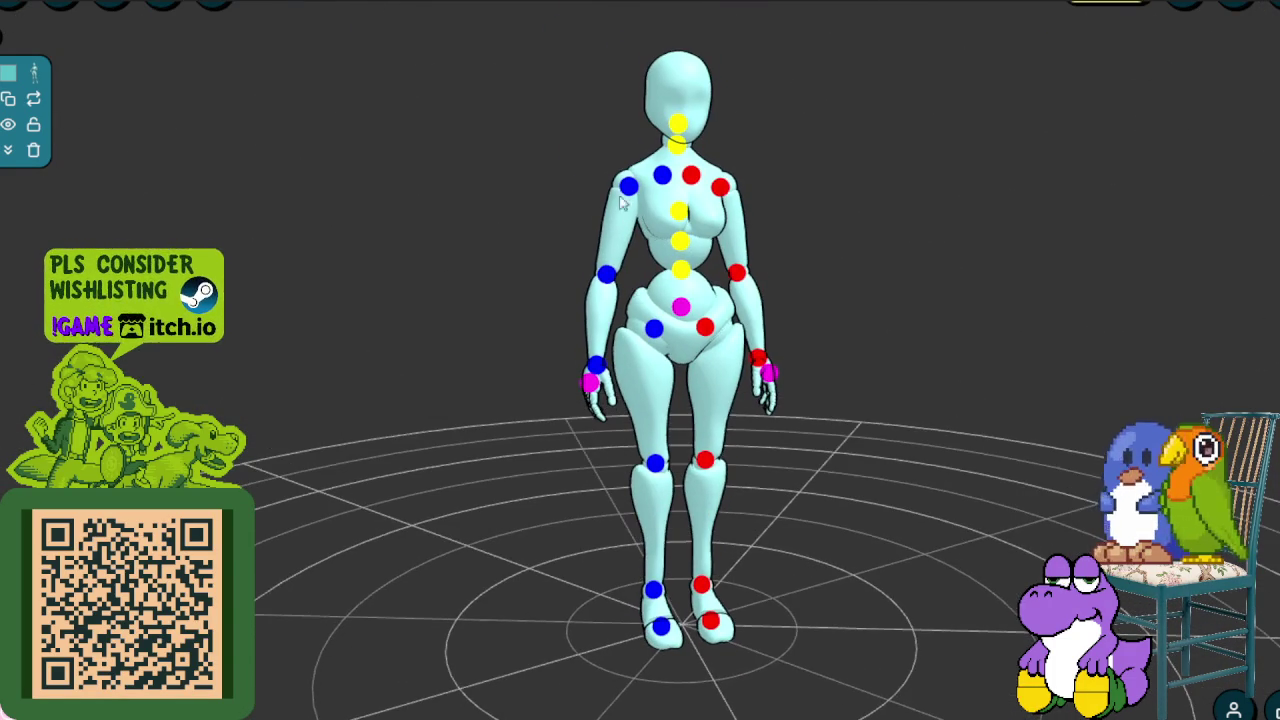
- Swing one arm up and out at the shoulder, and lift the other leg at the hip
{"action": "left_click", "coordinate": [624, 190]}
{"action": "mouse_move", "coordinate": [617, 288]}
{"action": "left_mouse_down"}
{"action": "mouse_move", "coordinate": [697, 205]}
{"action": "mouse_move", "coordinate": [537, 164]}
{"action": "mouse_move", "coordinate": [800, 195]}
{"action": "mouse_move", "coordinate": [1035, 297]}
{"action": "mouse_move", "coordinate": [349, 247]}
{"action": "mouse_move", "coordinate": [899, 229]}
{"action": "mouse_move", "coordinate": [608, 255]}
{"action": "mouse_move", "coordinate": [331, 211]}
{"action": "mouse_move", "coordinate": [537, 220]}
{"action": "mouse_move", "coordinate": [600, 250]}
{"action": "mouse_move", "coordinate": [524, 300]}
{"action": "mouse_move", "coordinate": [663, 241]}
{"action": "left_mouse_up"}
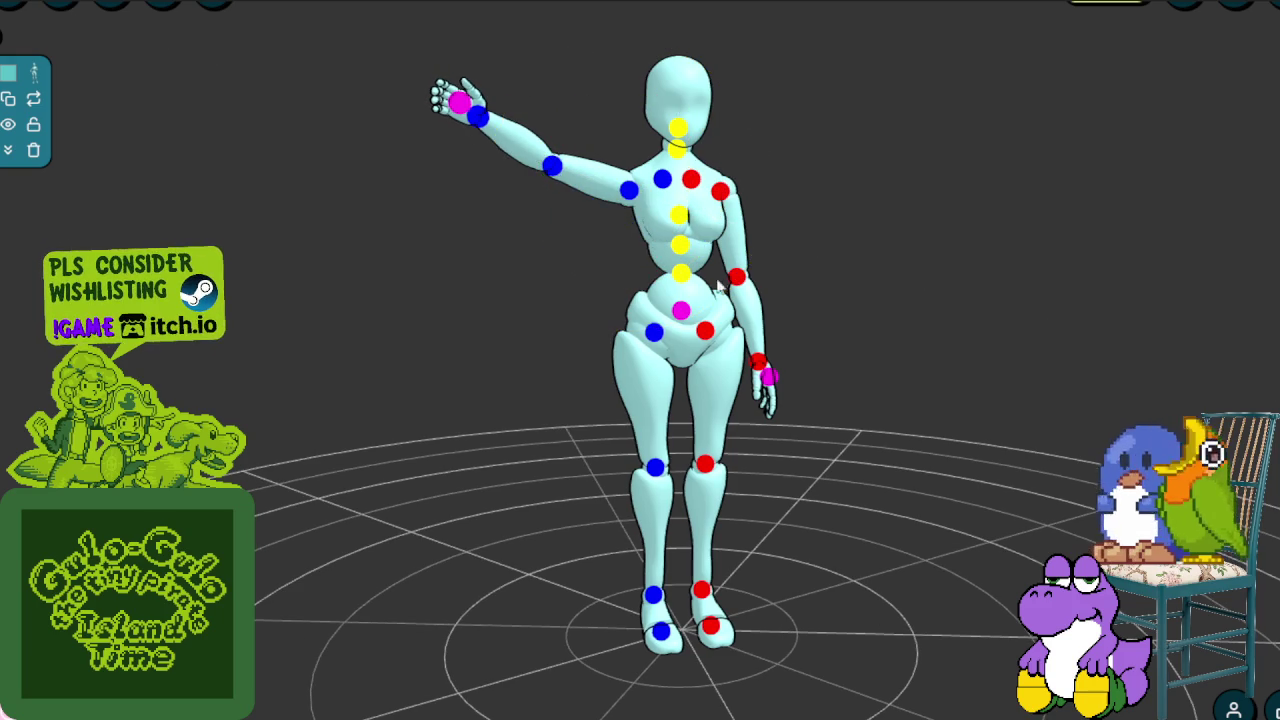
{"action": "left_click", "coordinate": [704, 330]}
{"action": "mouse_move", "coordinate": [728, 420]}
{"action": "left_mouse_down"}
{"action": "mouse_move", "coordinate": [762, 307]}
{"action": "mouse_move", "coordinate": [790, 388]}
{"action": "left_mouse_up"}
- Bend the raised knee and orbit to check the pose from other angles
{"action": "left_click", "coordinate": [756, 292]}
{"action": "left_click", "coordinate": [871, 363]}
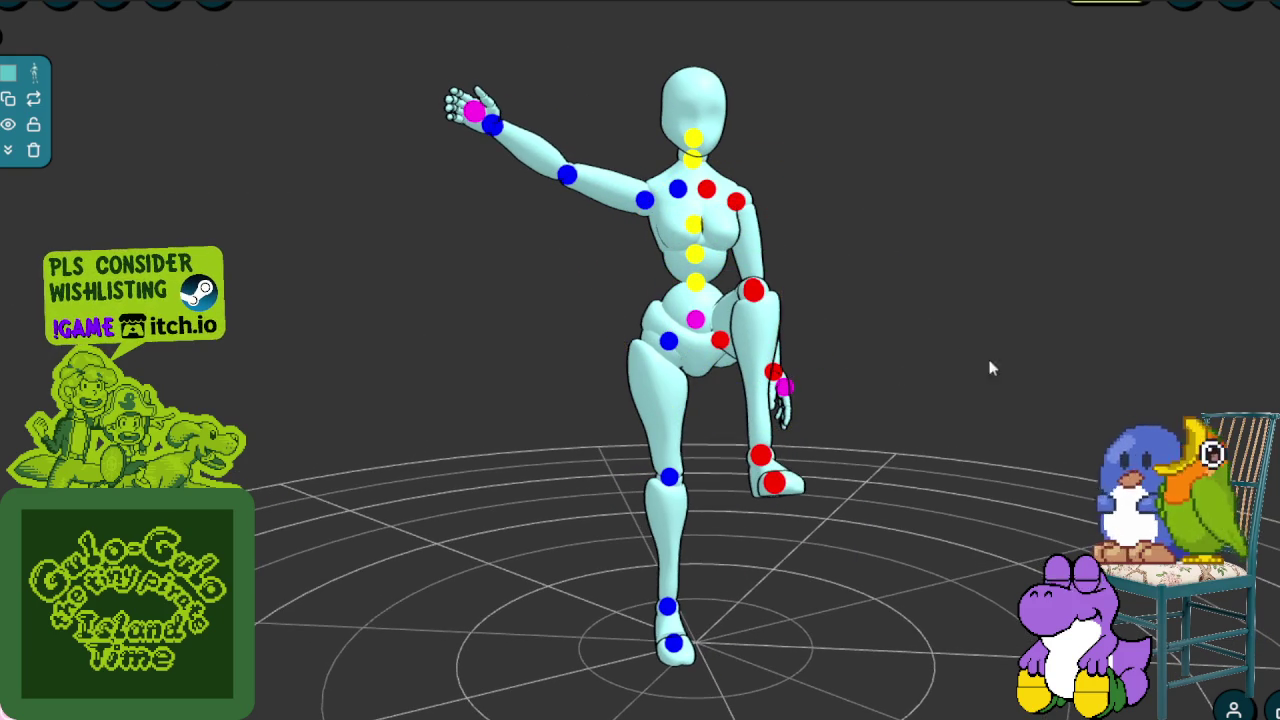
{"action": "mouse_move", "coordinate": [468, 571]}
{"action": "left_mouse_down"}
{"action": "mouse_move", "coordinate": [628, 578]}
{"action": "mouse_move", "coordinate": [669, 563]}
{"action": "mouse_move", "coordinate": [466, 563]}
{"action": "mouse_move", "coordinate": [590, 508]}
{"action": "left_mouse_up"}
{"action": "scroll", "coordinate": [588, 511], "scroll_direction": "down", "scroll_amount": 2}
{"action": "scroll", "coordinate": [630, 522], "scroll_direction": "up", "scroll_amount": 1}
{"action": "scroll", "coordinate": [679, 535], "scroll_direction": "up", "scroll_amount": 1}
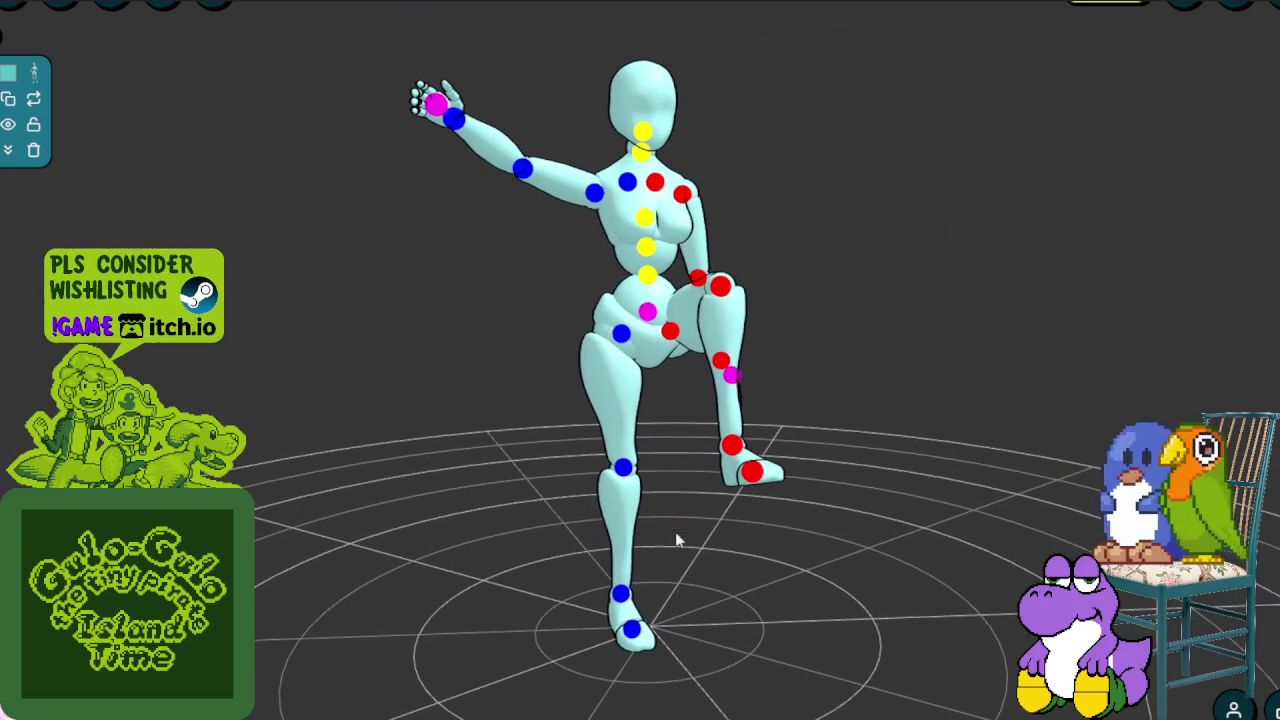
{"action": "mouse_move", "coordinate": [670, 548]}
{"action": "left_mouse_down"}
{"action": "mouse_move", "coordinate": [640, 666]}
{"action": "mouse_move", "coordinate": [666, 495]}
{"action": "left_mouse_up"}
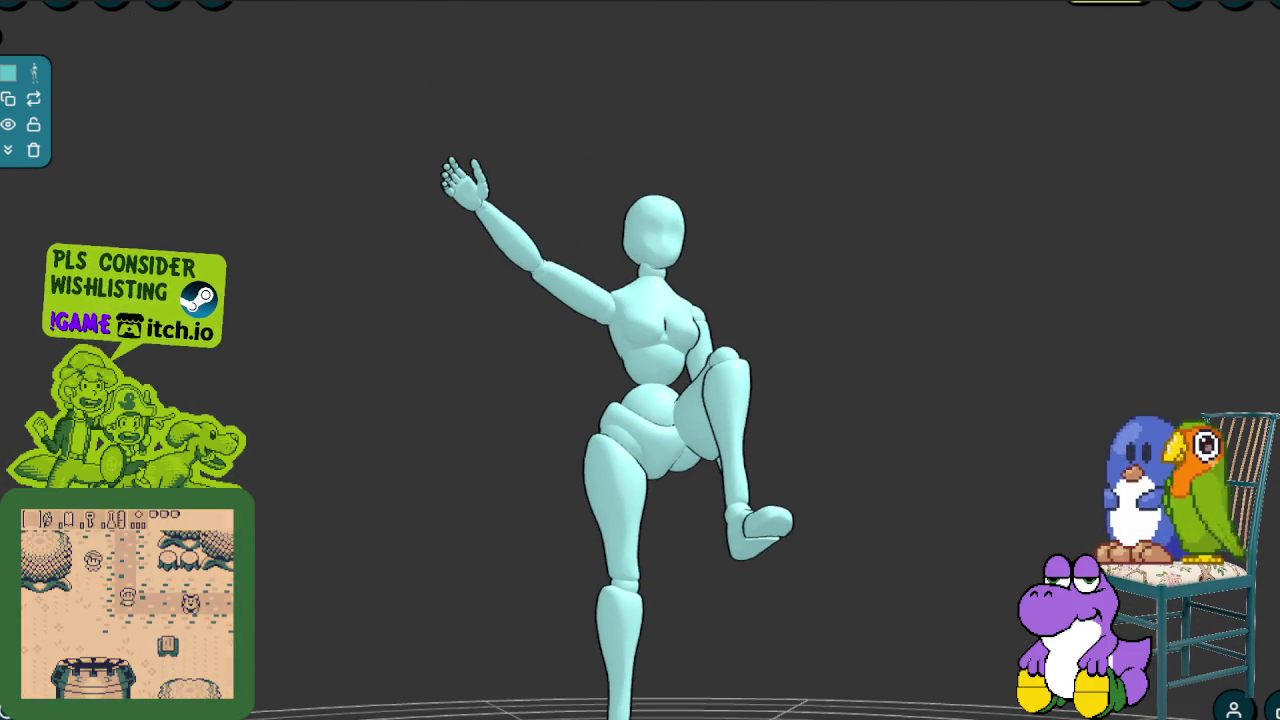
- Orbit around the raised-knee pose, looking down from above, then return to Aseprite
{"action": "mouse_move", "coordinate": [416, 648]}
{"action": "left_mouse_down"}
{"action": "mouse_move", "coordinate": [476, 714]}
{"action": "mouse_move", "coordinate": [444, 348]}
{"action": "left_mouse_up"}
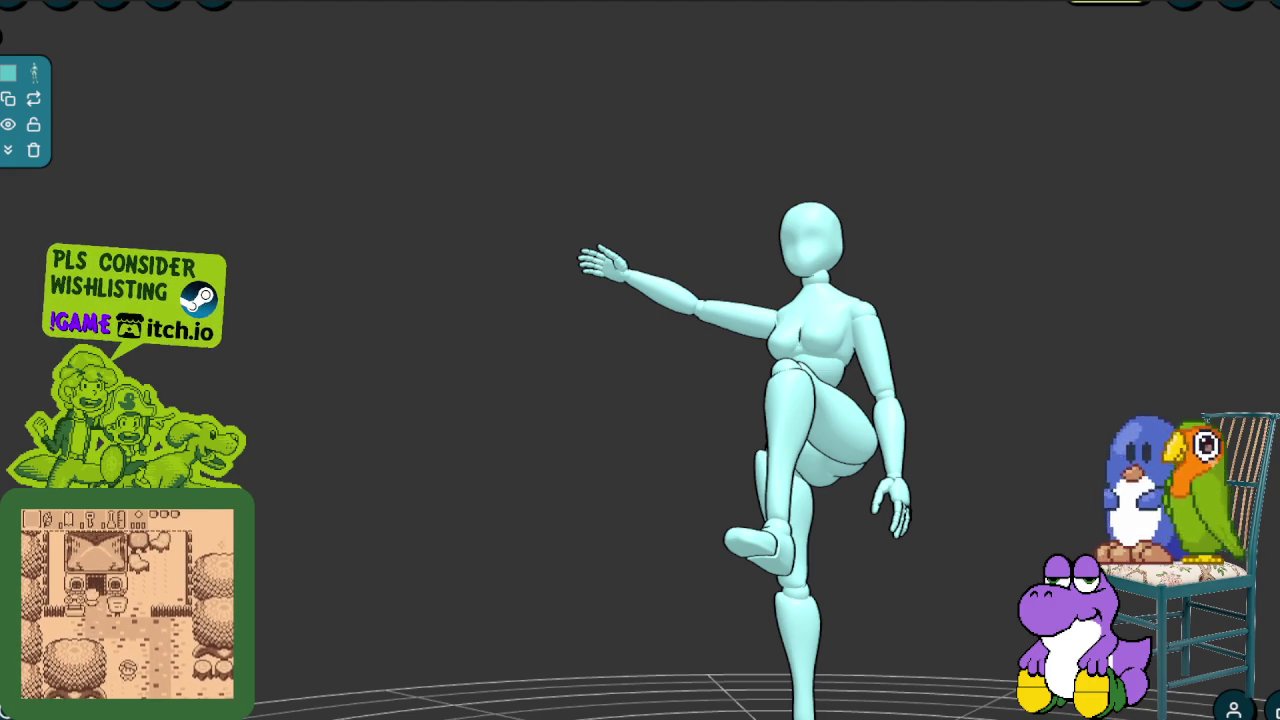
{"action": "left_click_drag", "start_coordinate": [530, 562], "coordinate": [749, 694]}
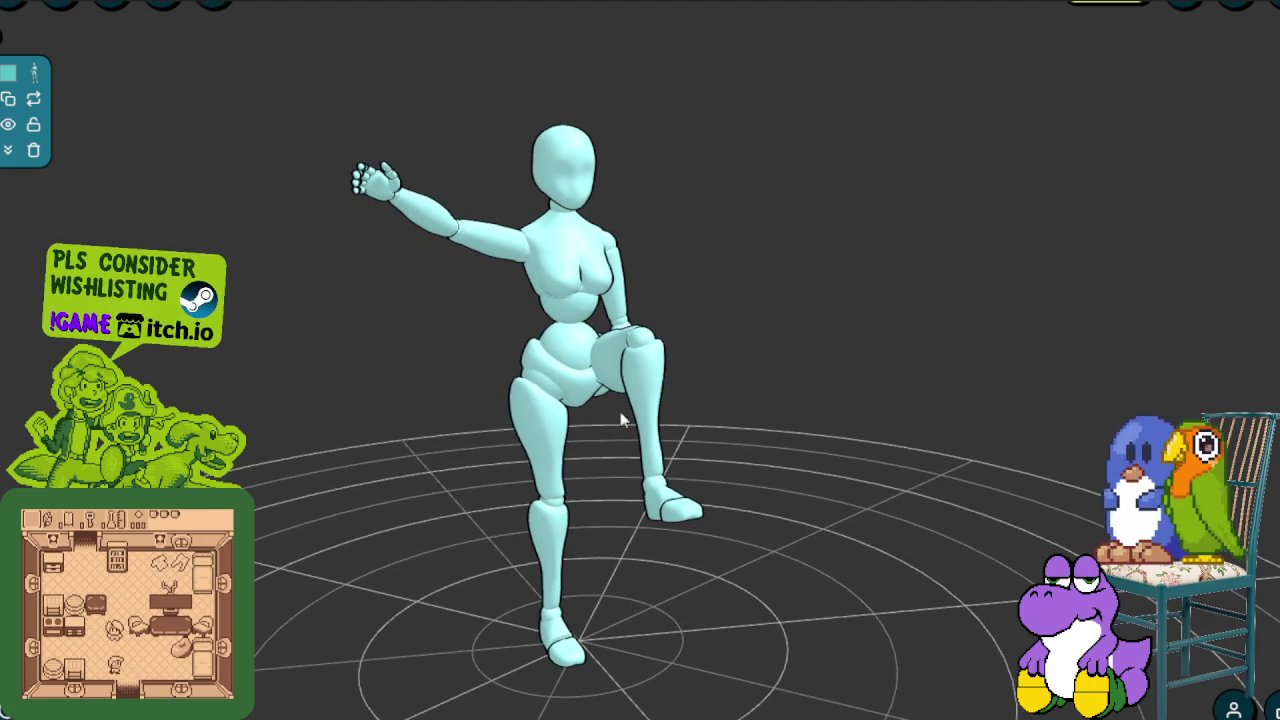
{"action": "left_click_drag", "start_coordinate": [575, 488], "coordinate": [637, 666]}
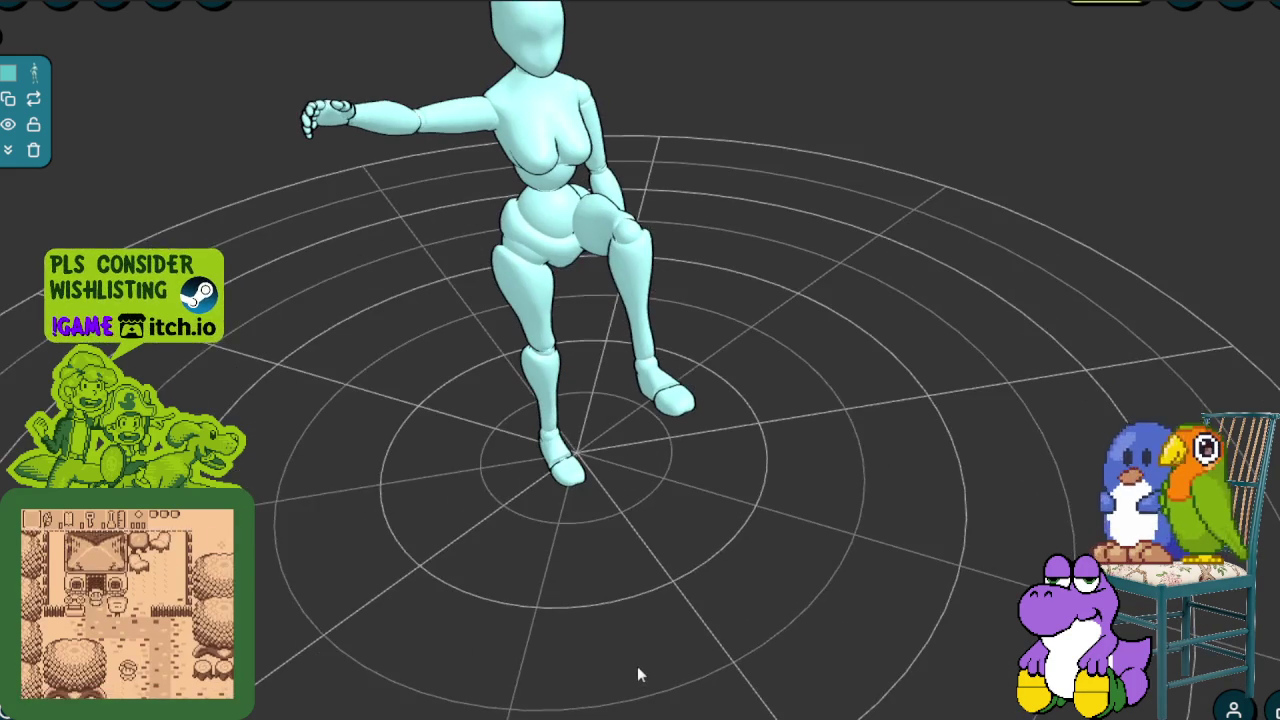
{"action": "mouse_move", "coordinate": [589, 292]}
{"action": "left_mouse_down"}
{"action": "mouse_move", "coordinate": [530, 203]}
{"action": "mouse_move", "coordinate": [646, 537]}
{"action": "mouse_move", "coordinate": [591, 437]}
{"action": "left_mouse_up"}
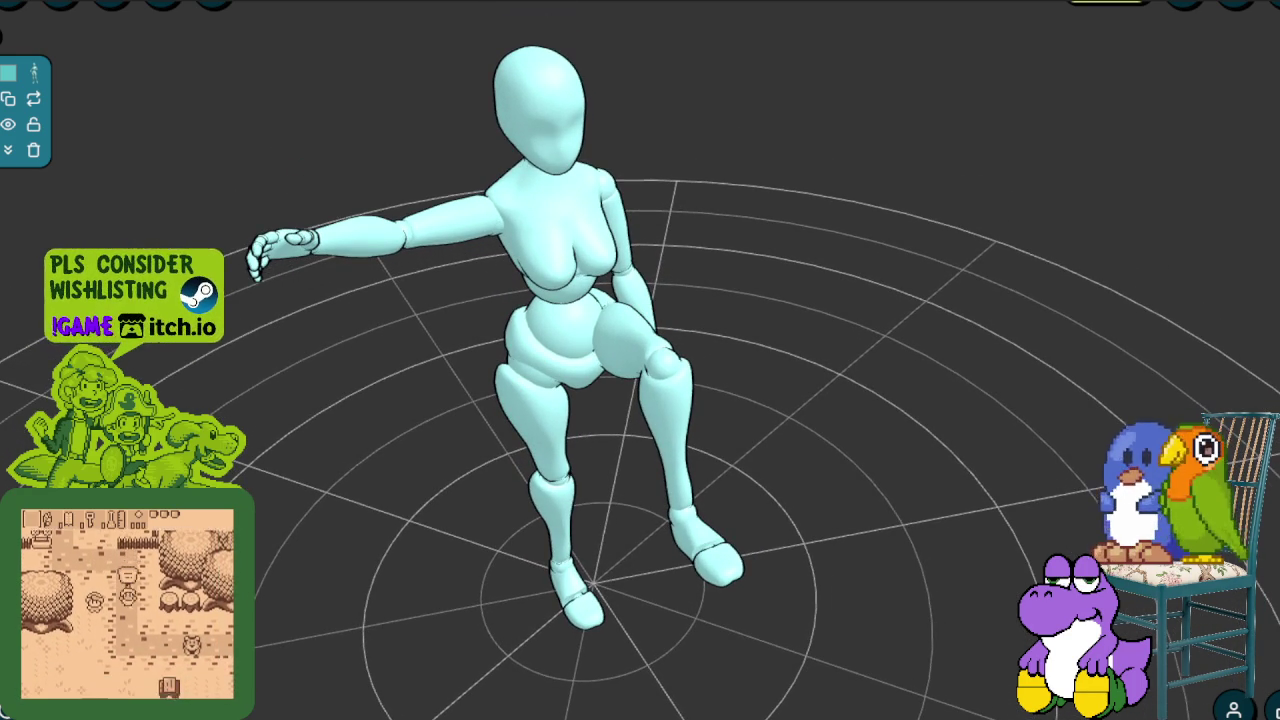
{"action": "key", "text": "alt+Tab"}
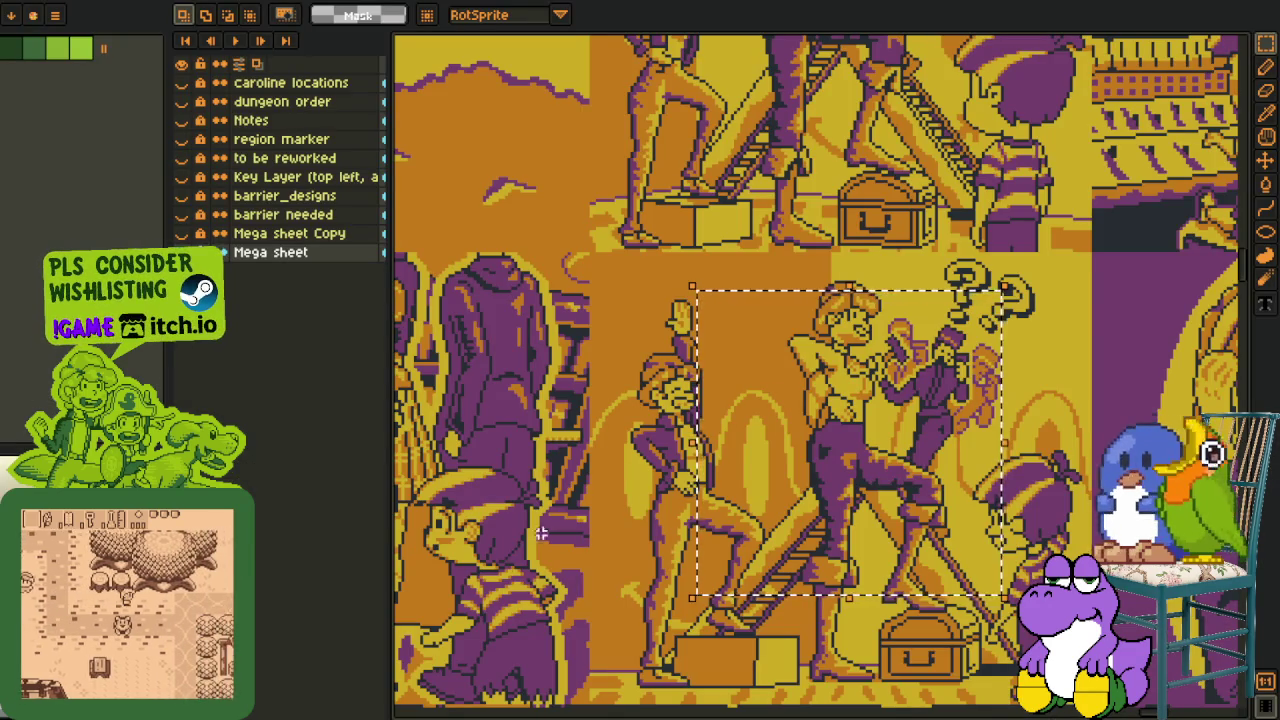
- Zoom the Mega sheet and marquee-select the girl-at-the-shelf panel
{"action": "scroll", "coordinate": [507, 572], "scroll_direction": "down", "scroll_amount": 3}
{"action": "scroll", "coordinate": [600, 500], "scroll_direction": "down", "scroll_amount": 2}
{"action": "scroll", "coordinate": [662, 428], "scroll_direction": "up", "scroll_amount": 6}
{"action": "scroll", "coordinate": [662, 428], "scroll_direction": "down", "scroll_amount": 1}
{"action": "scroll", "coordinate": [656, 424], "scroll_direction": "down", "scroll_amount": 1}
{"action": "scroll", "coordinate": [650, 420], "scroll_direction": "down", "scroll_amount": 1}
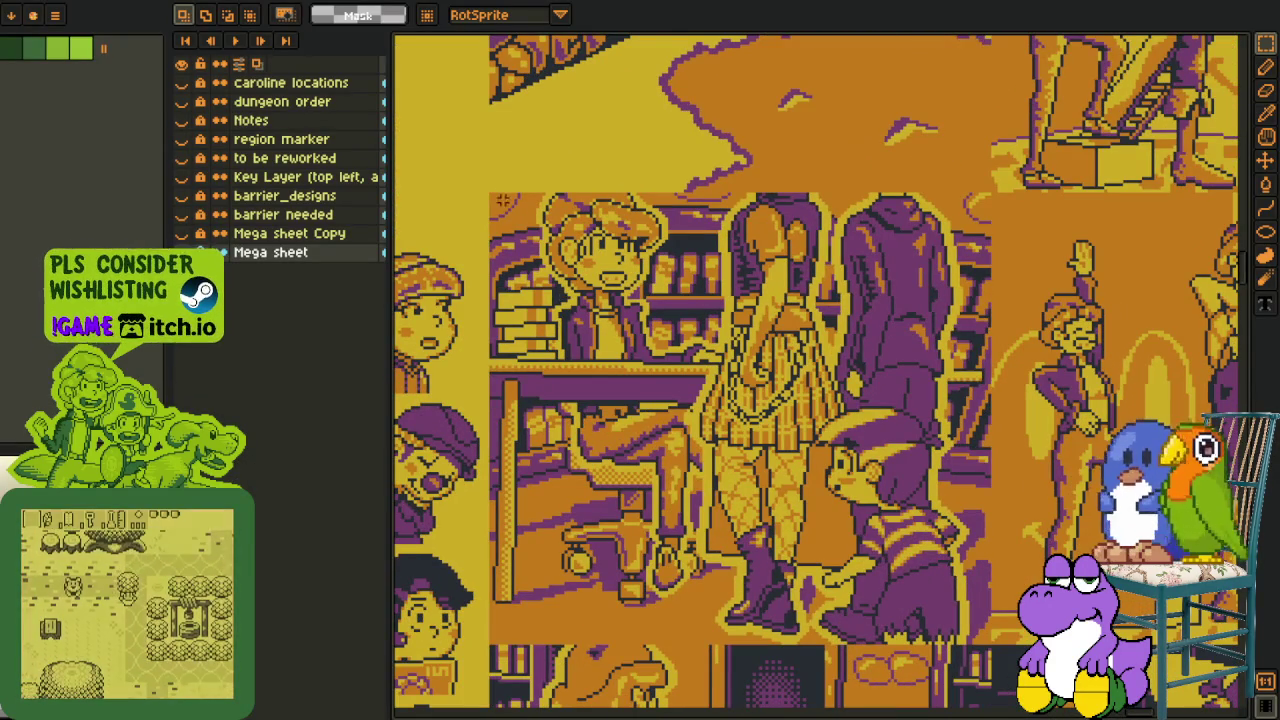
{"action": "left_click_drag", "start_coordinate": [486, 187], "coordinate": [1003, 645]}
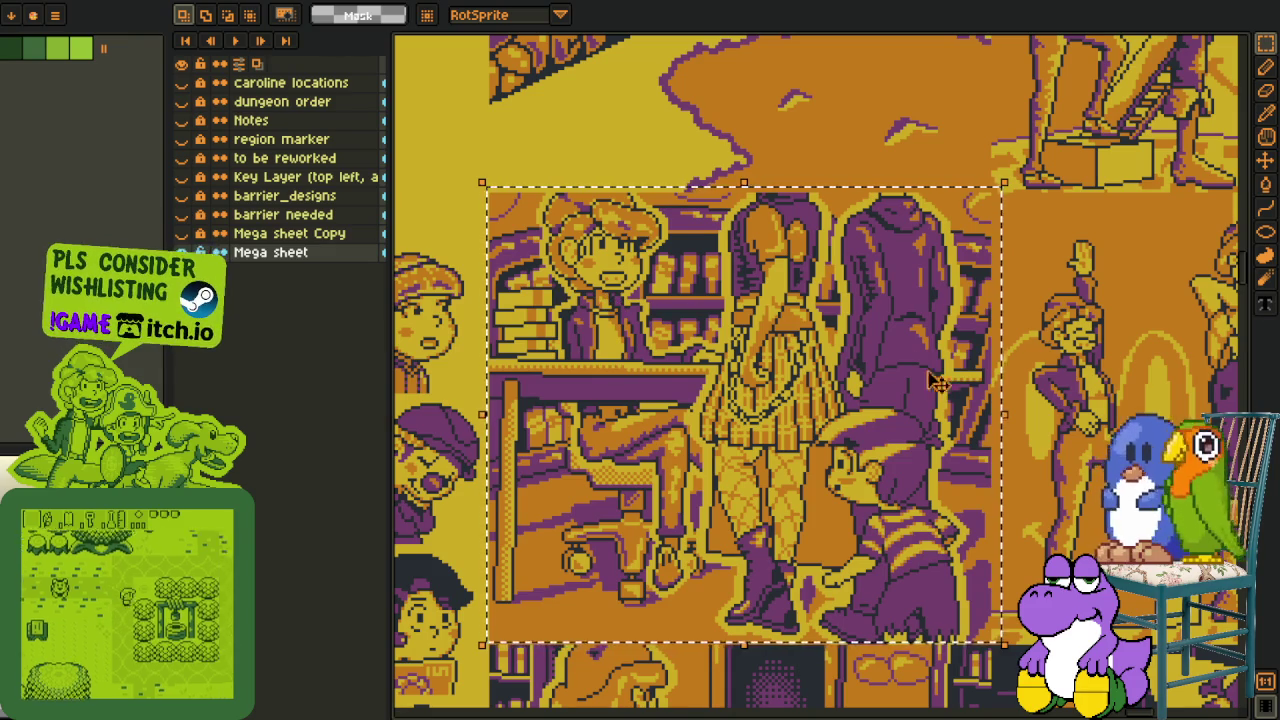
- Pan across the cutscene panels and portrait column, then select the bookshelf scene panel
{"action": "scroll", "coordinate": [1180, 594], "scroll_direction": "down", "scroll_amount": 3}
{"action": "left_click_drag", "start_coordinate": [687, 597], "coordinate": [741, 525]}
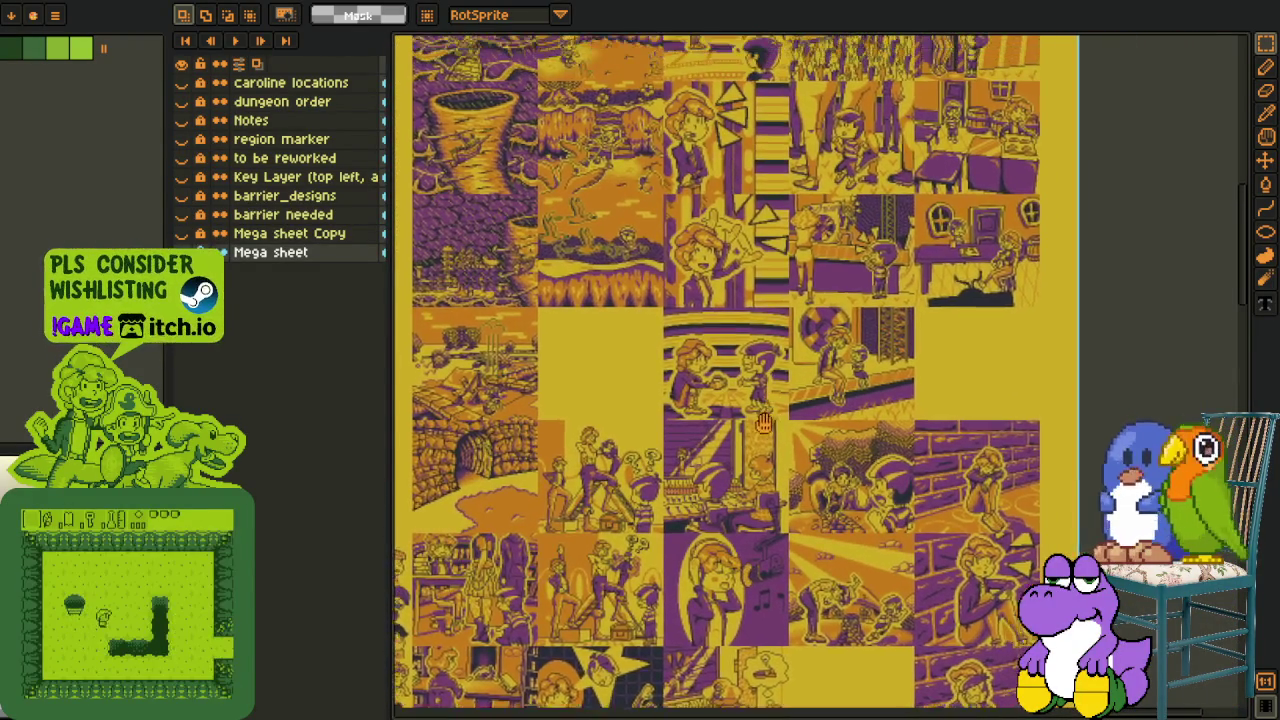
{"action": "left_click_drag", "start_coordinate": [741, 525], "coordinate": [735, 575]}
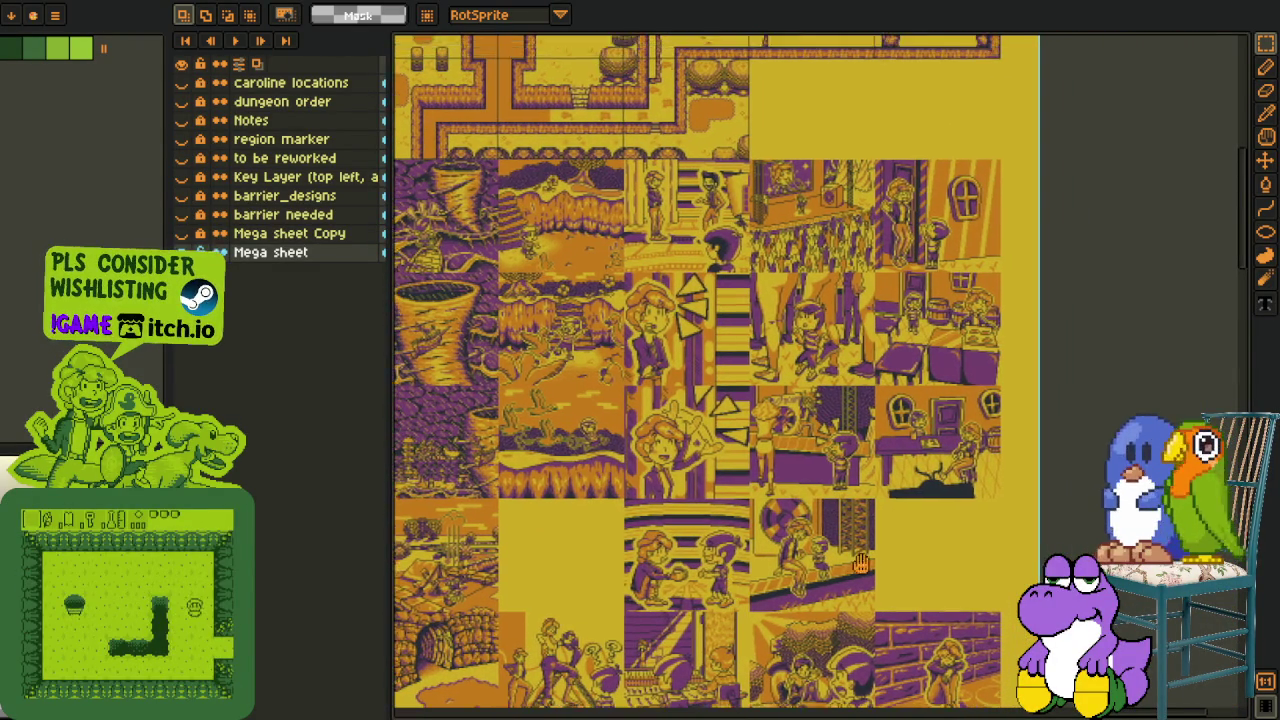
{"action": "mouse_move", "coordinate": [954, 392]}
{"action": "left_mouse_down"}
{"action": "mouse_move", "coordinate": [910, 474]}
{"action": "mouse_move", "coordinate": [935, 391]}
{"action": "left_mouse_up"}
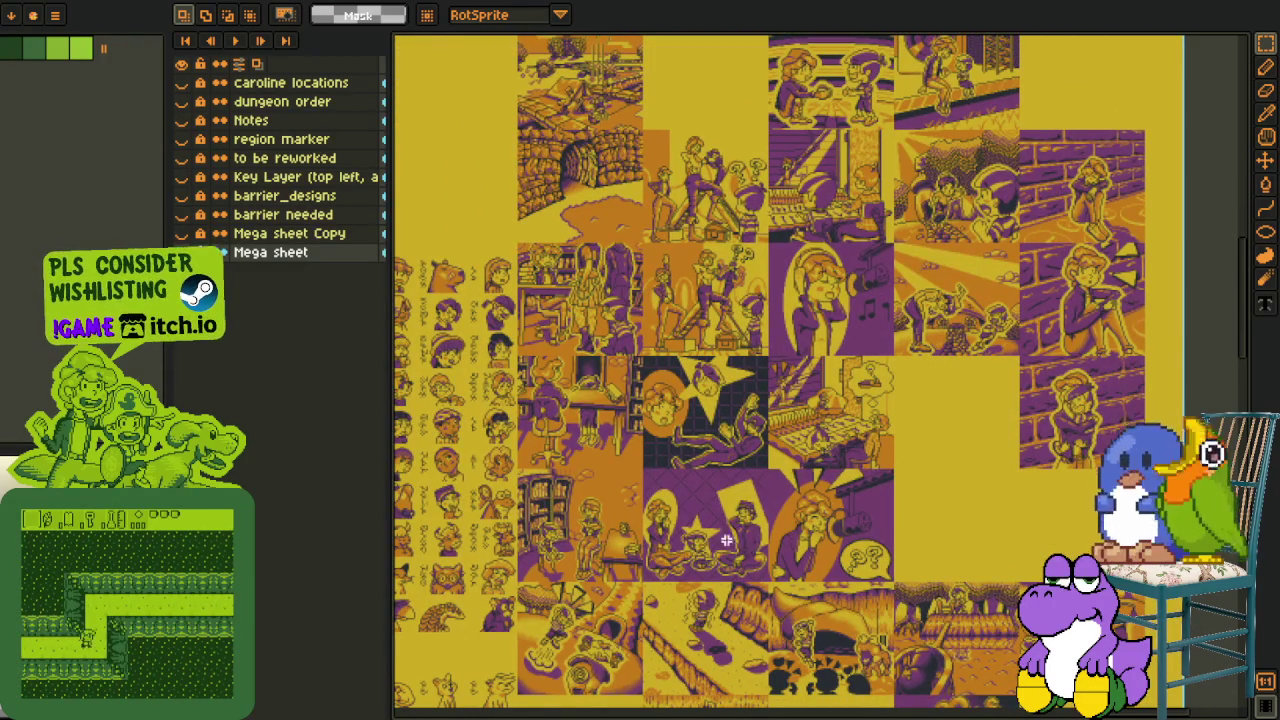
{"action": "left_click_drag", "start_coordinate": [600, 574], "coordinate": [668, 452]}
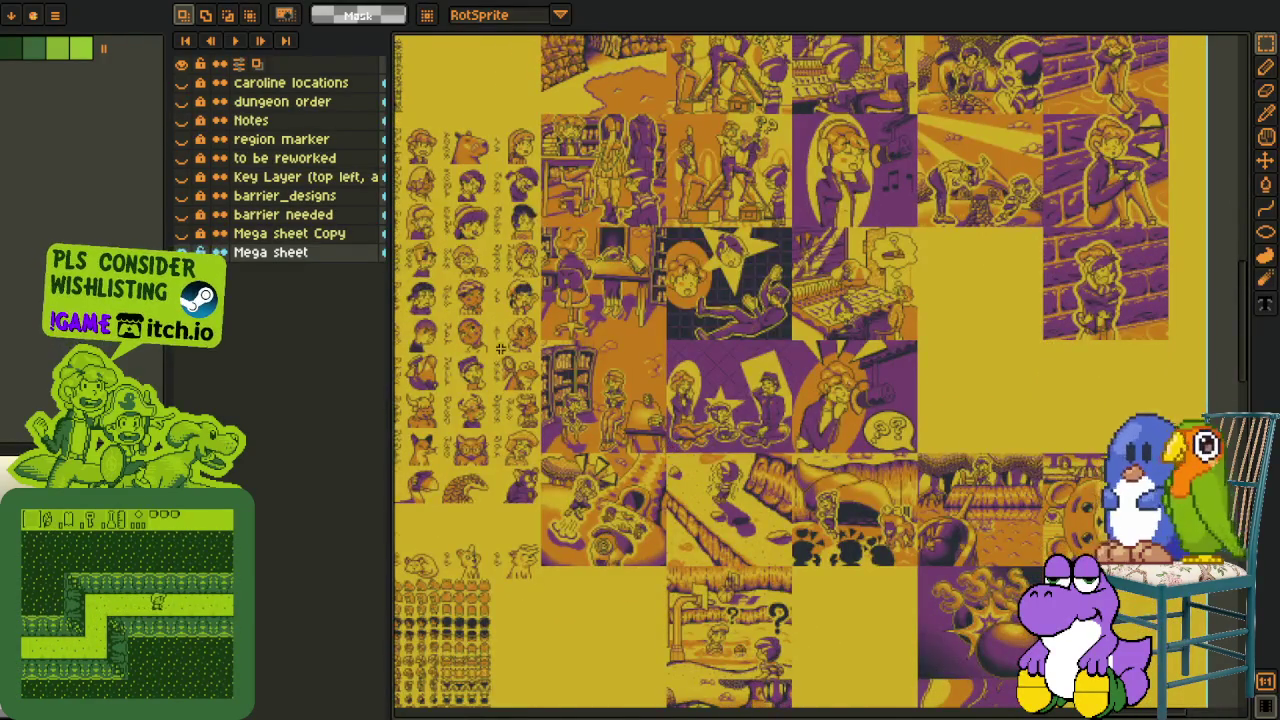
{"action": "scroll", "coordinate": [510, 362], "scroll_direction": "up", "scroll_amount": 5}
{"action": "mouse_move", "coordinate": [471, 234]}
{"action": "left_mouse_down"}
{"action": "mouse_move", "coordinate": [929, 600]}
{"action": "mouse_move", "coordinate": [901, 660]}
{"action": "left_mouse_up"}
- Centre the dark-room scene and marquee a small area of the shop scene
{"action": "scroll", "coordinate": [886, 660], "scroll_direction": "down", "scroll_amount": 2}
{"action": "scroll", "coordinate": [901, 630], "scroll_direction": "up", "scroll_amount": 2}
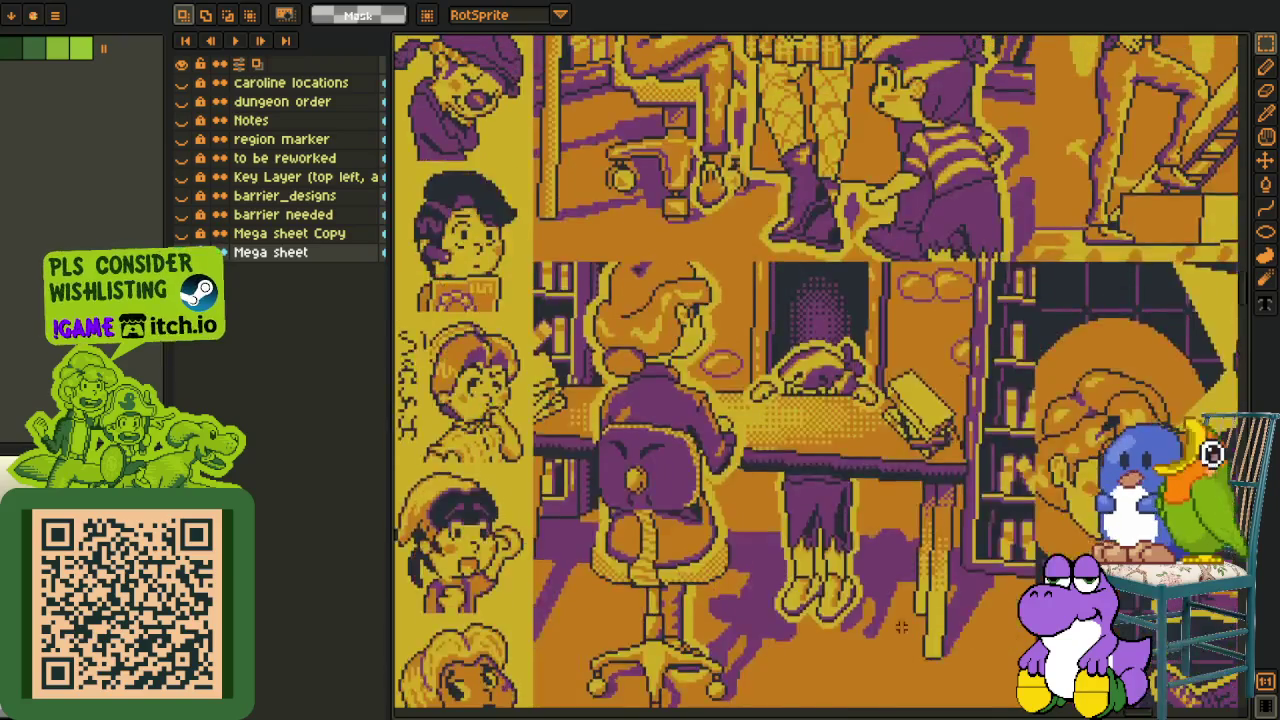
{"action": "scroll", "coordinate": [901, 630], "scroll_direction": "down", "scroll_amount": 3}
{"action": "scroll", "coordinate": [811, 568], "scroll_direction": "up", "scroll_amount": 2}
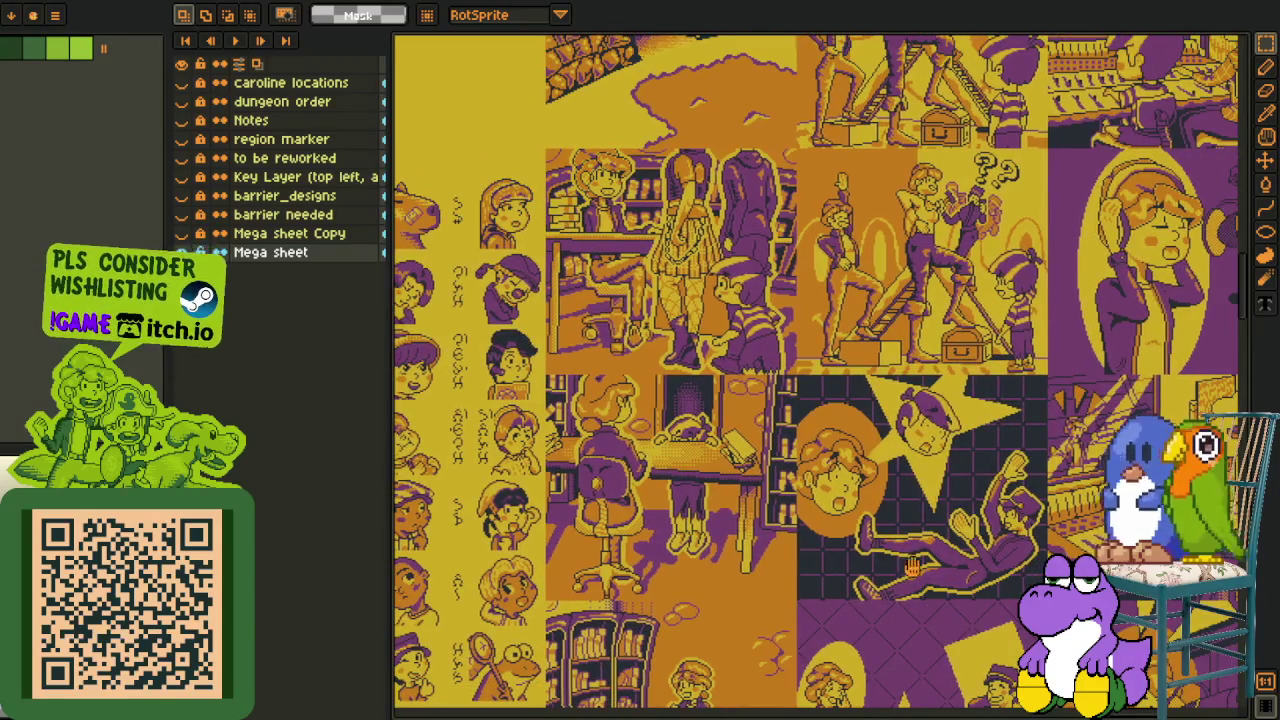
{"action": "left_click_drag", "start_coordinate": [911, 567], "coordinate": [784, 500]}
{"action": "scroll", "coordinate": [588, 327], "scroll_direction": "down", "scroll_amount": 1}
{"action": "scroll", "coordinate": [640, 350], "scroll_direction": "up", "scroll_amount": 2}
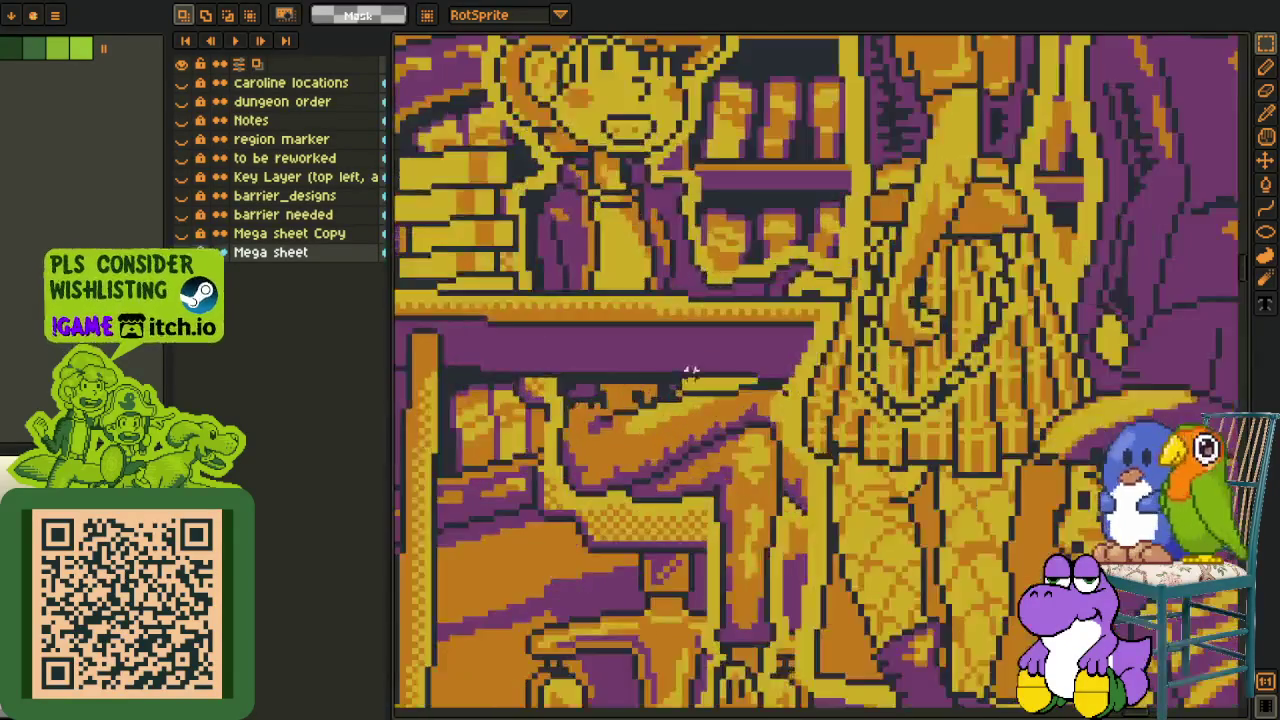
{"action": "scroll", "coordinate": [671, 363], "scroll_direction": "up", "scroll_amount": 2}
{"action": "scroll", "coordinate": [600, 340], "scroll_direction": "up", "scroll_amount": 1}
{"action": "left_click_drag", "start_coordinate": [549, 320], "coordinate": [720, 490]}
- Zoom out and pan to show the portraits beside the shop scene
{"action": "scroll", "coordinate": [700, 450], "scroll_direction": "down", "scroll_amount": 2}
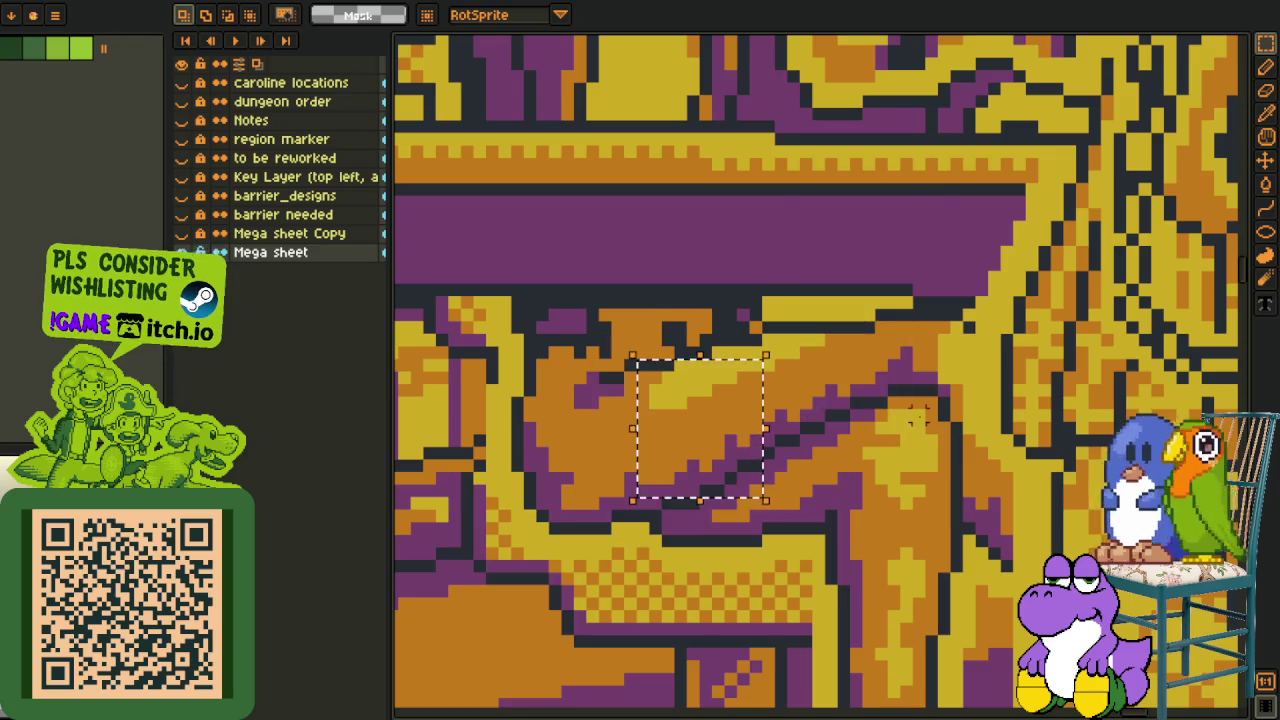
{"action": "scroll", "coordinate": [918, 432], "scroll_direction": "down", "scroll_amount": 1}
{"action": "scroll", "coordinate": [918, 432], "scroll_direction": "down", "scroll_amount": 1}
{"action": "scroll", "coordinate": [918, 432], "scroll_direction": "down", "scroll_amount": 1}
{"action": "scroll", "coordinate": [918, 432], "scroll_direction": "down", "scroll_amount": 1}
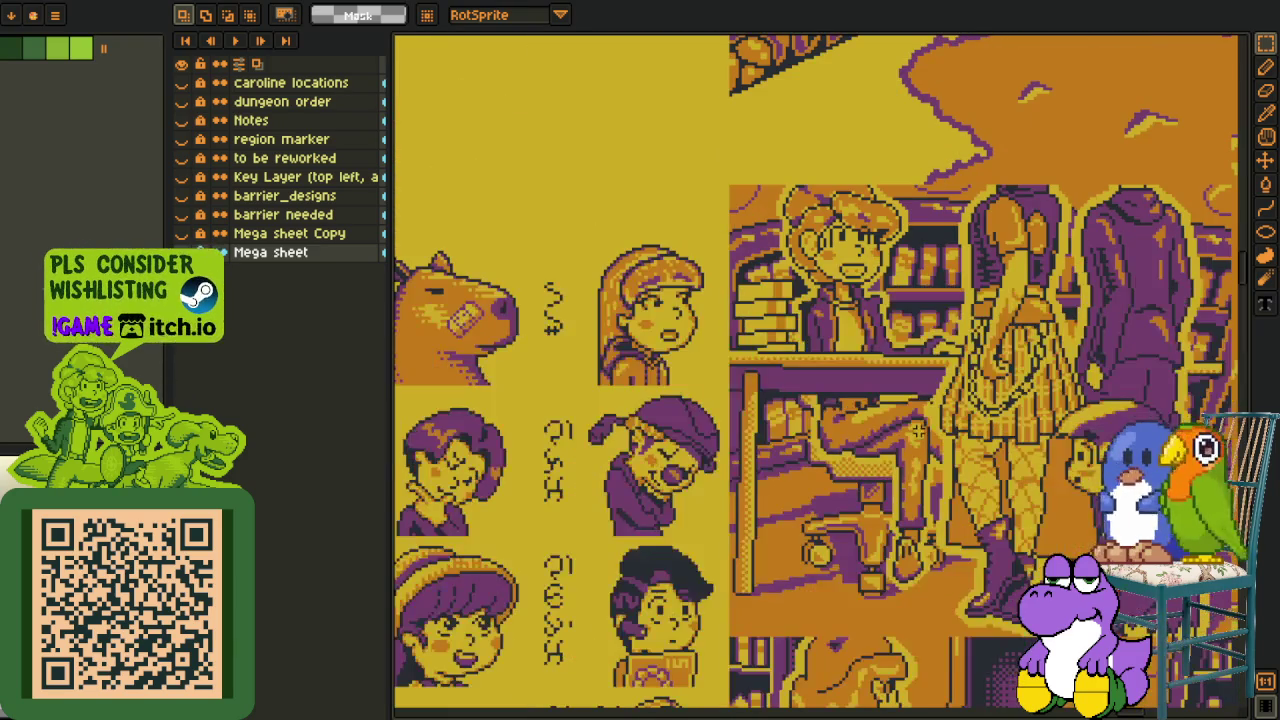
{"action": "left_click_drag", "start_coordinate": [918, 430], "coordinate": [776, 451]}
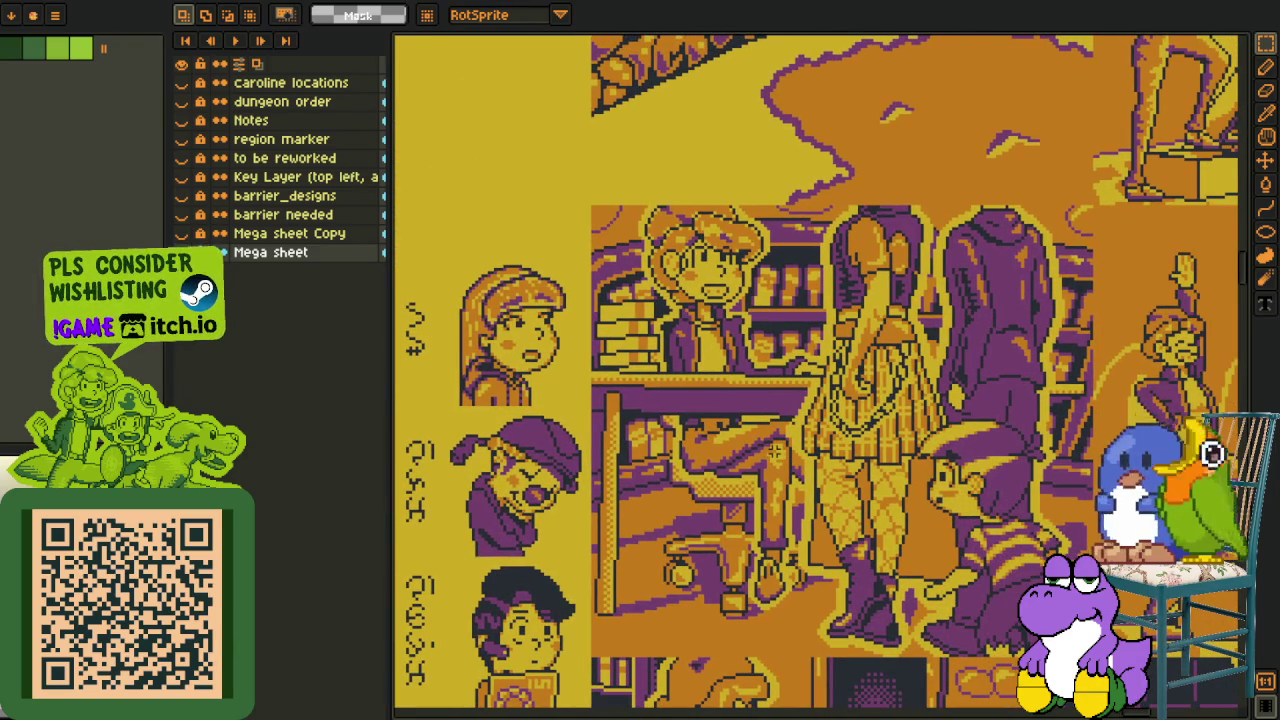
{"action": "scroll", "coordinate": [775, 446], "scroll_direction": "up", "scroll_amount": 1}
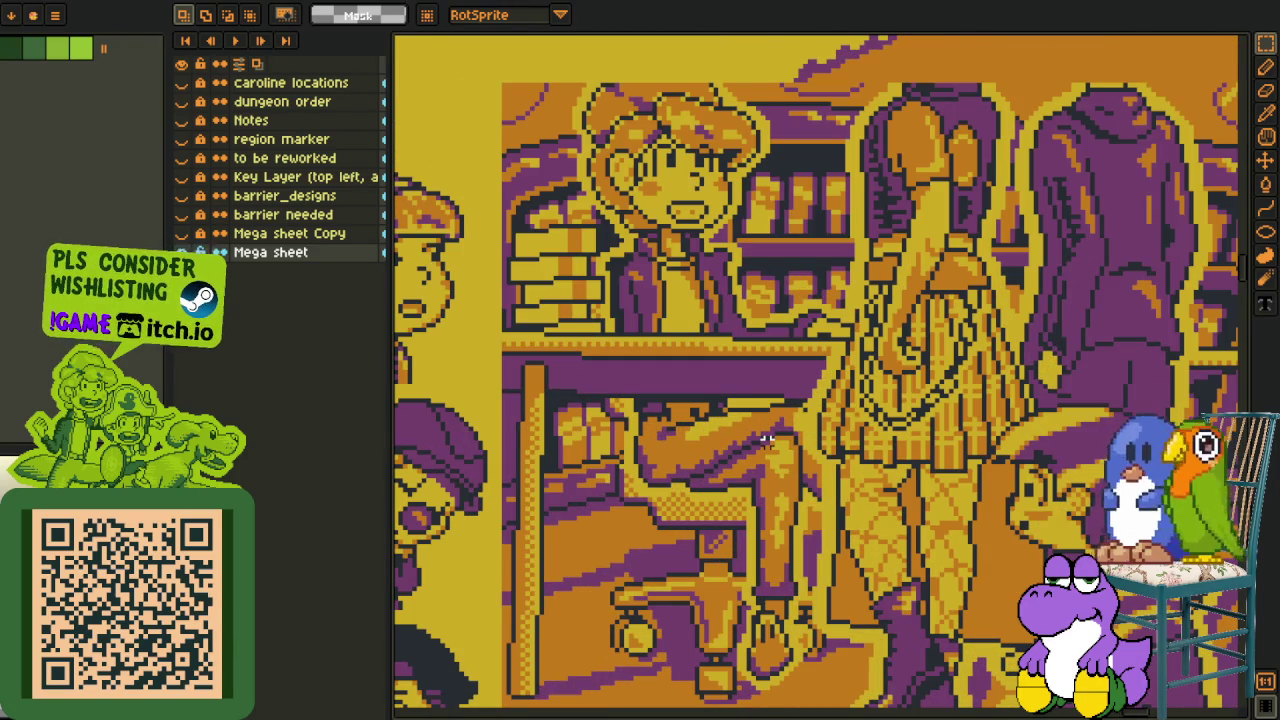
{"action": "scroll", "coordinate": [762, 441], "scroll_direction": "down", "scroll_amount": 3}
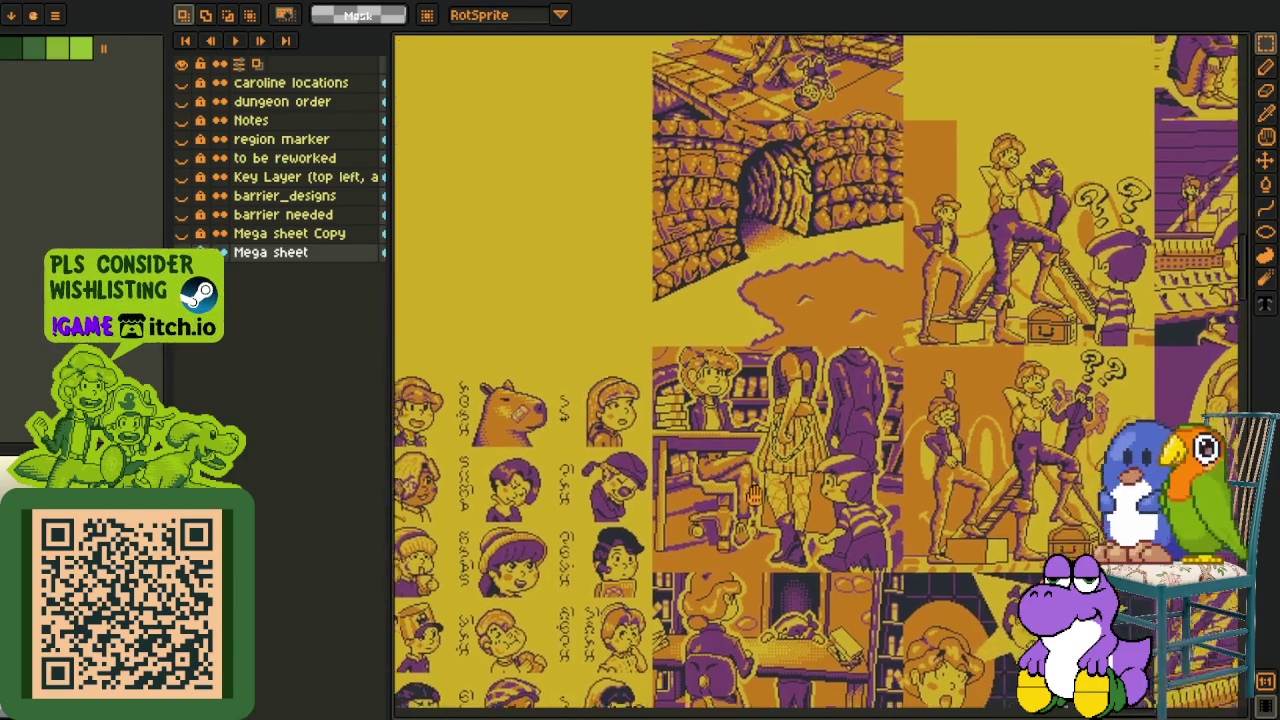
{"action": "scroll", "coordinate": [776, 472], "scroll_direction": "right", "scroll_amount": 5}
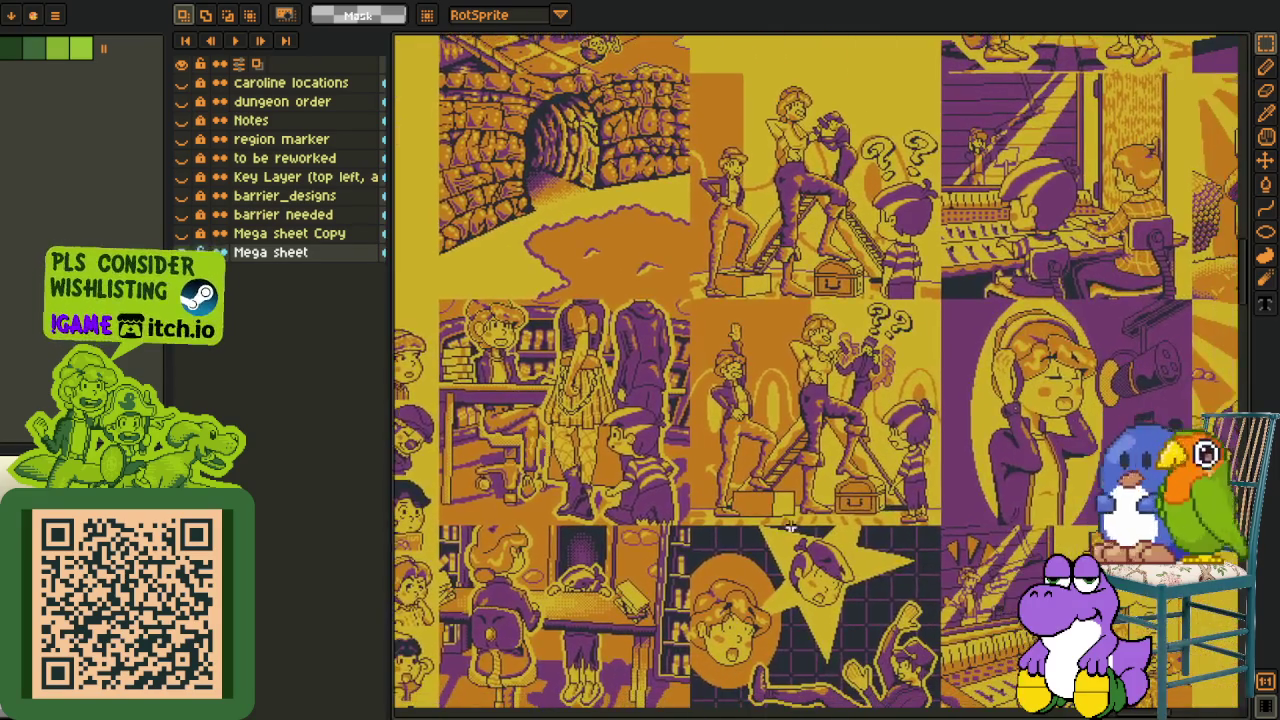
- Zoom in on and centre the falling-man panel, then start marking it out
{"action": "left_click_drag", "start_coordinate": [790, 527], "coordinate": [708, 425]}
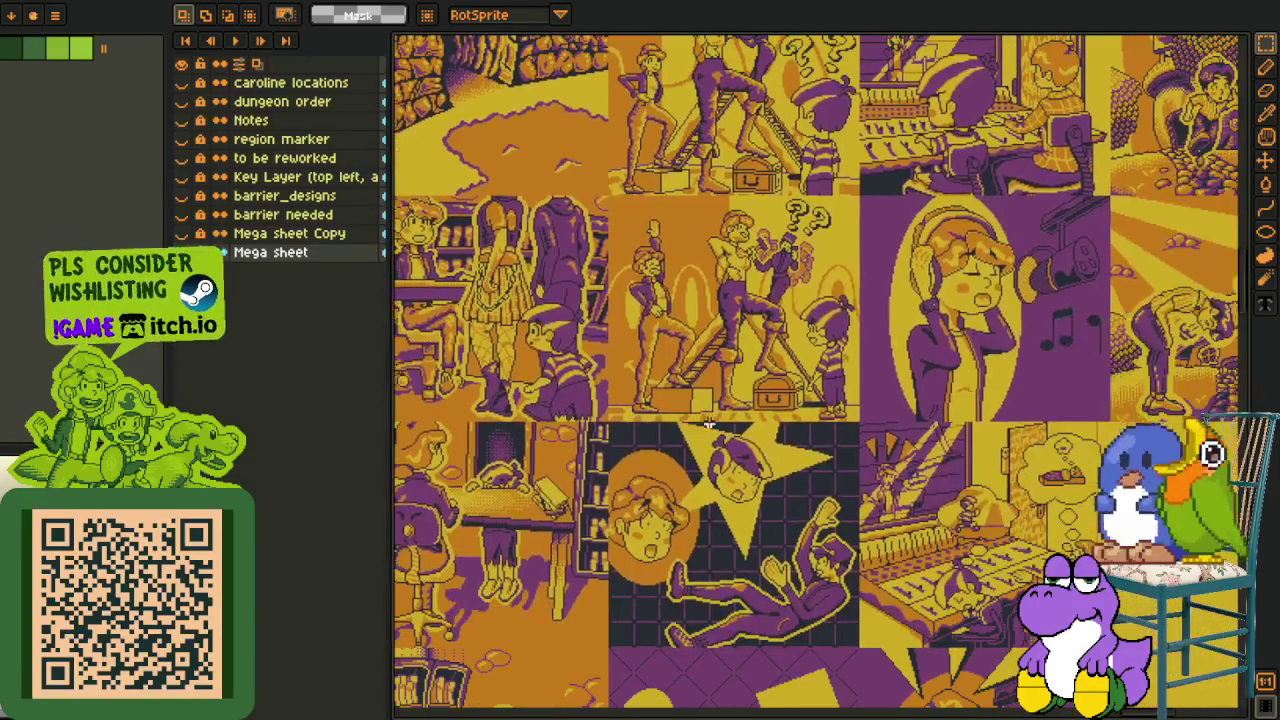
{"action": "scroll", "coordinate": [790, 553], "scroll_direction": "up", "scroll_amount": 2}
{"action": "scroll", "coordinate": [788, 632], "scroll_direction": "up", "scroll_amount": 1}
{"action": "scroll", "coordinate": [757, 456], "scroll_direction": "up", "scroll_amount": 1}
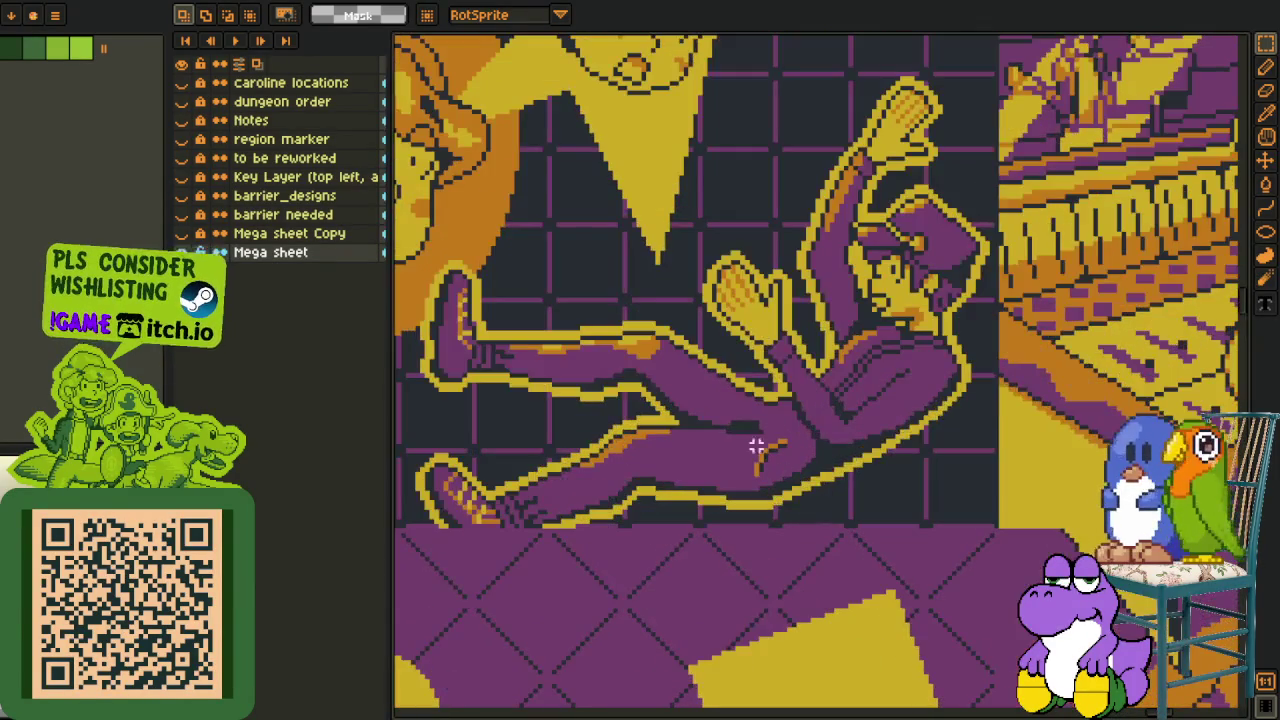
{"action": "left_click_drag", "start_coordinate": [515, 205], "coordinate": [563, 251]}
{"action": "left_click_drag", "start_coordinate": [470, 130], "coordinate": [1022, 576]}
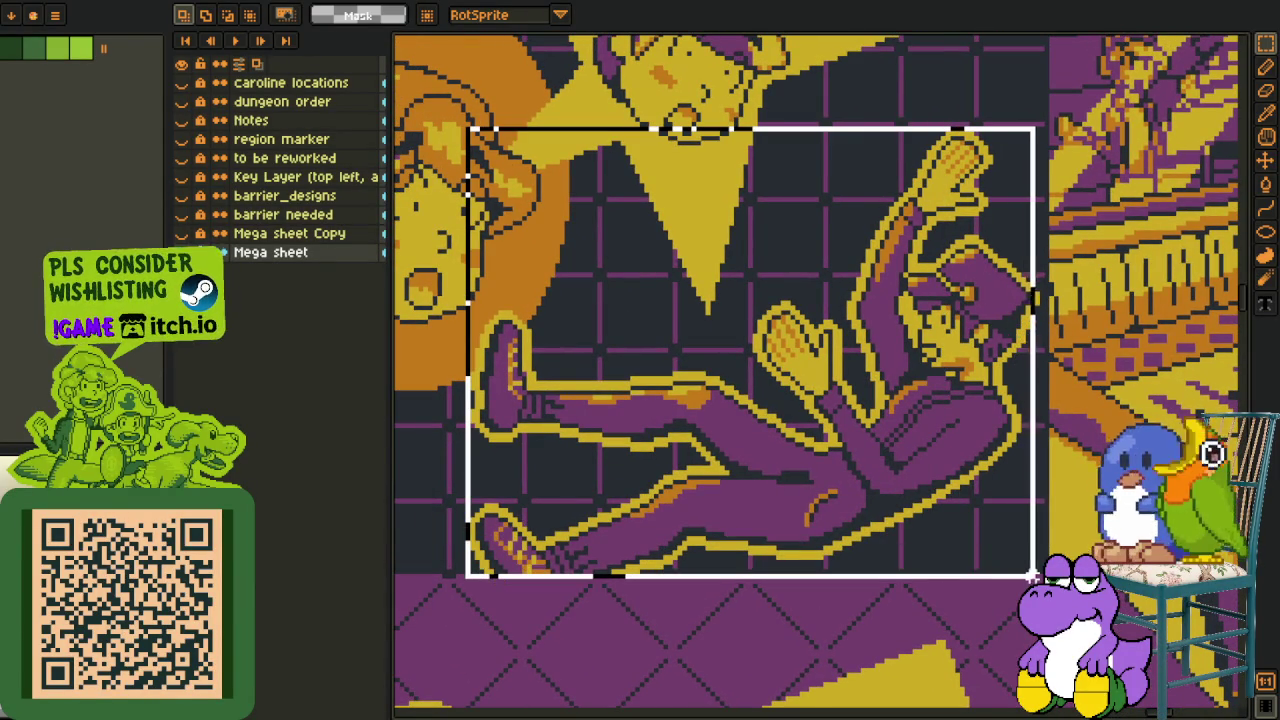
- Finish the marquee box around the whole falling-man panel and zoom out to check it
{"action": "left_click_drag", "start_coordinate": [1022, 576], "coordinate": [1043, 580]}
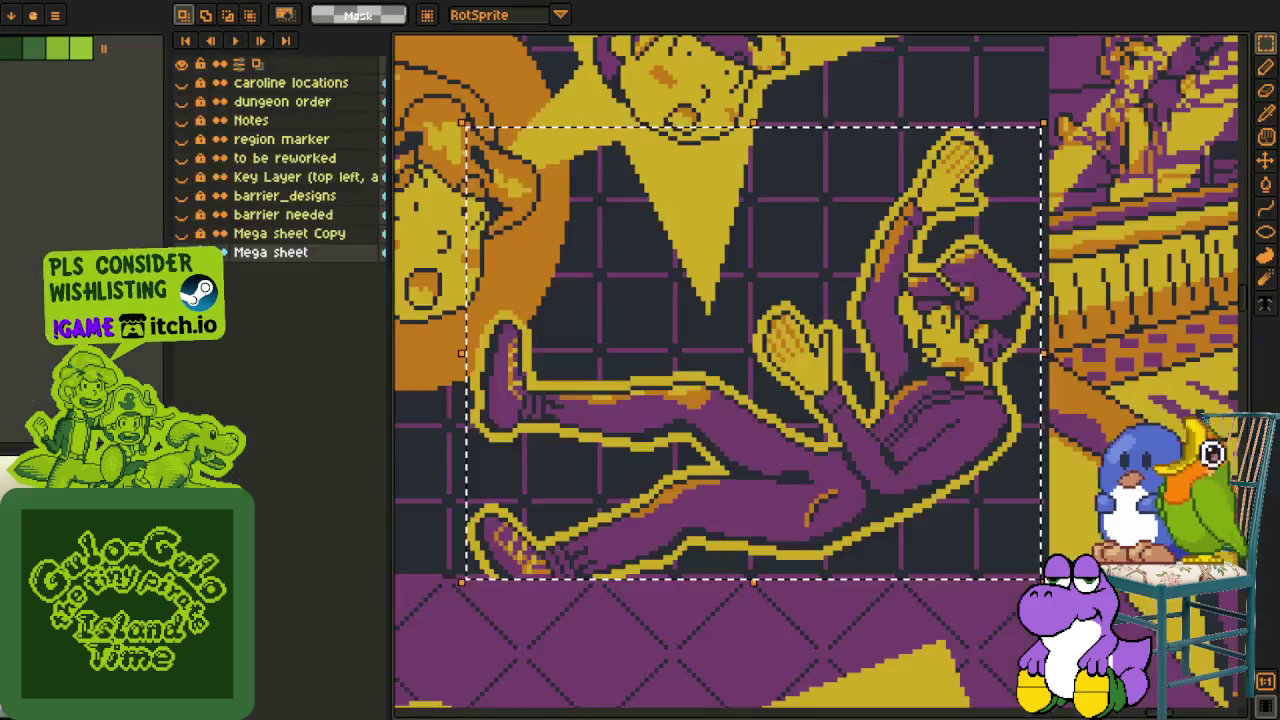
{"action": "scroll", "coordinate": [530, 627], "scroll_direction": "down", "scroll_amount": 1}
{"action": "scroll", "coordinate": [530, 627], "scroll_direction": "down", "scroll_amount": 1}
{"action": "scroll", "coordinate": [515, 632], "scroll_direction": "up", "scroll_amount": 1}
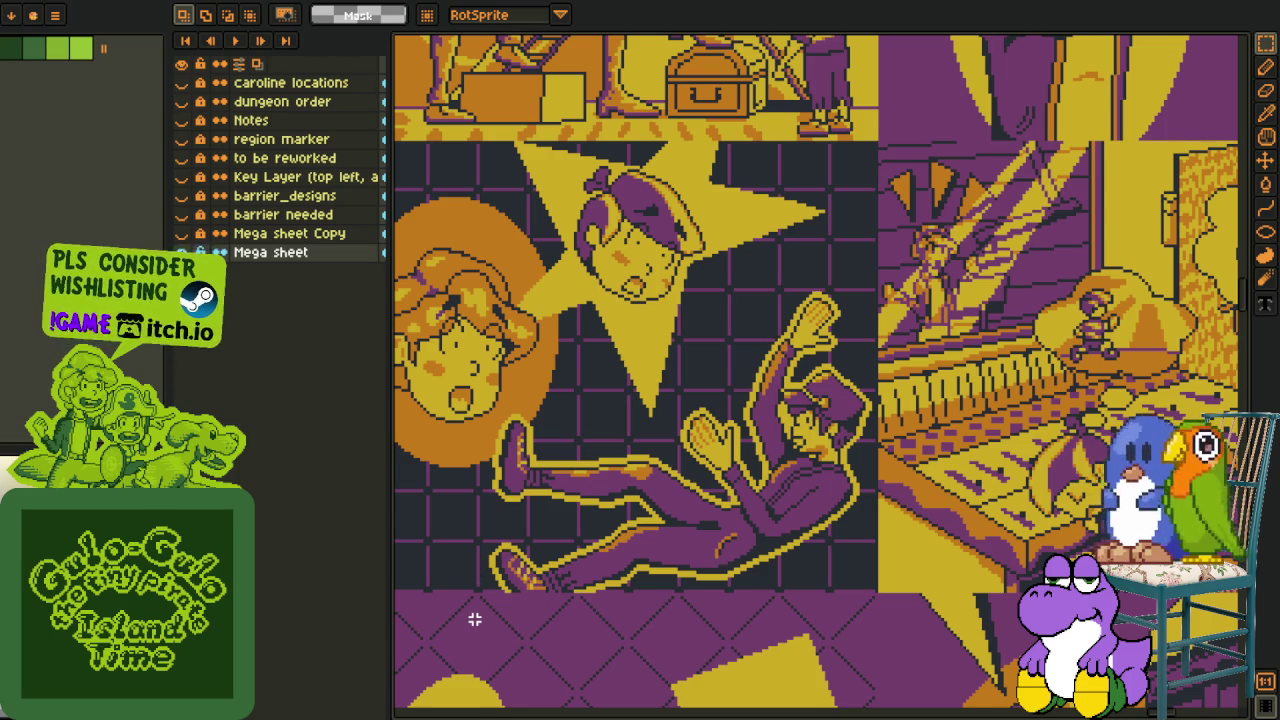
- Zoom in and out over the Mega sheet, then pan to the upper row of cutscene panels
{"action": "scroll", "coordinate": [716, 519], "scroll_direction": "down", "scroll_amount": 1}
{"action": "scroll", "coordinate": [705, 480], "scroll_direction": "down", "scroll_amount": 2}
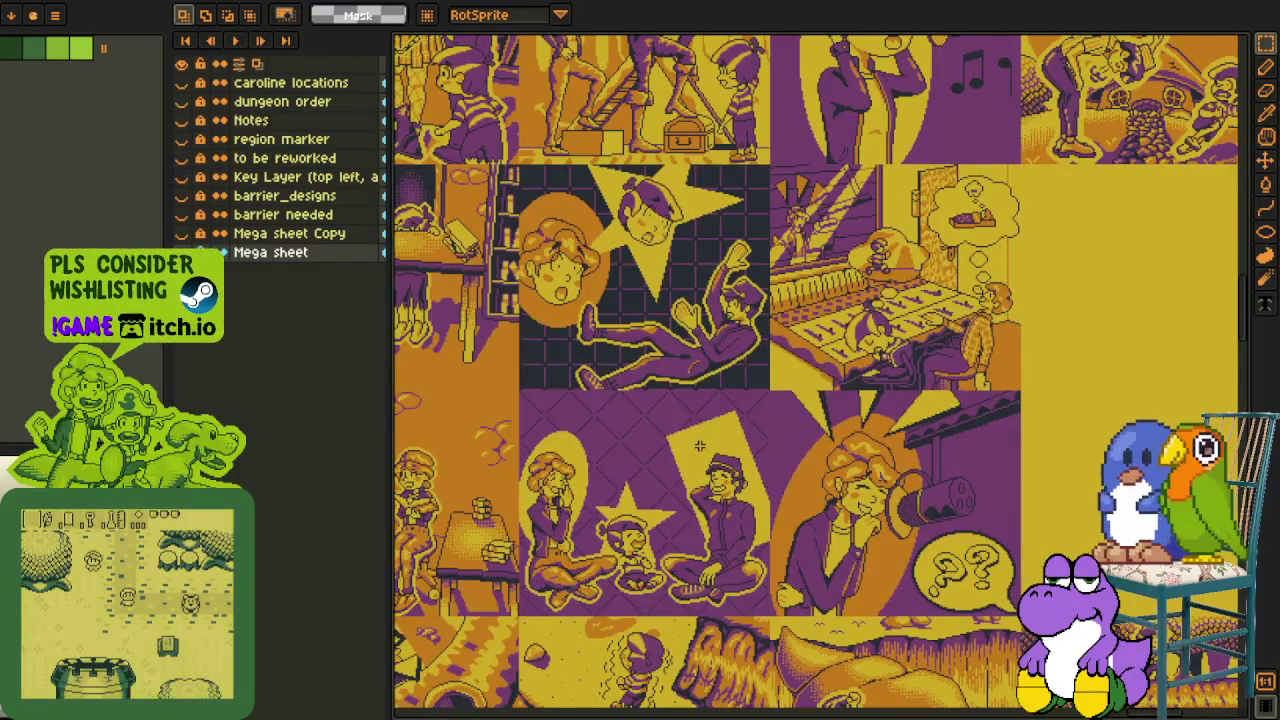
{"action": "scroll", "coordinate": [699, 446], "scroll_direction": "down", "scroll_amount": 2}
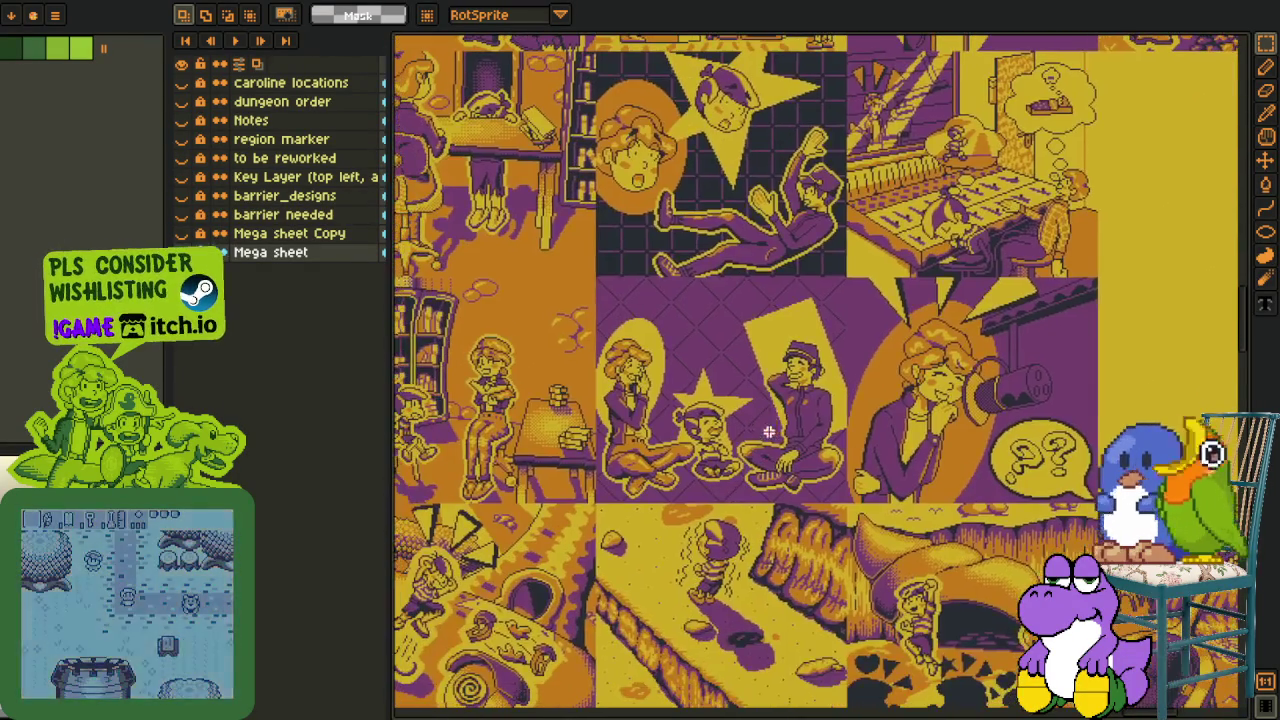
{"action": "scroll", "coordinate": [817, 551], "scroll_direction": "down", "scroll_amount": 1}
{"action": "scroll", "coordinate": [621, 583], "scroll_direction": "up", "scroll_amount": 1}
{"action": "scroll", "coordinate": [620, 584], "scroll_direction": "up", "scroll_amount": 1}
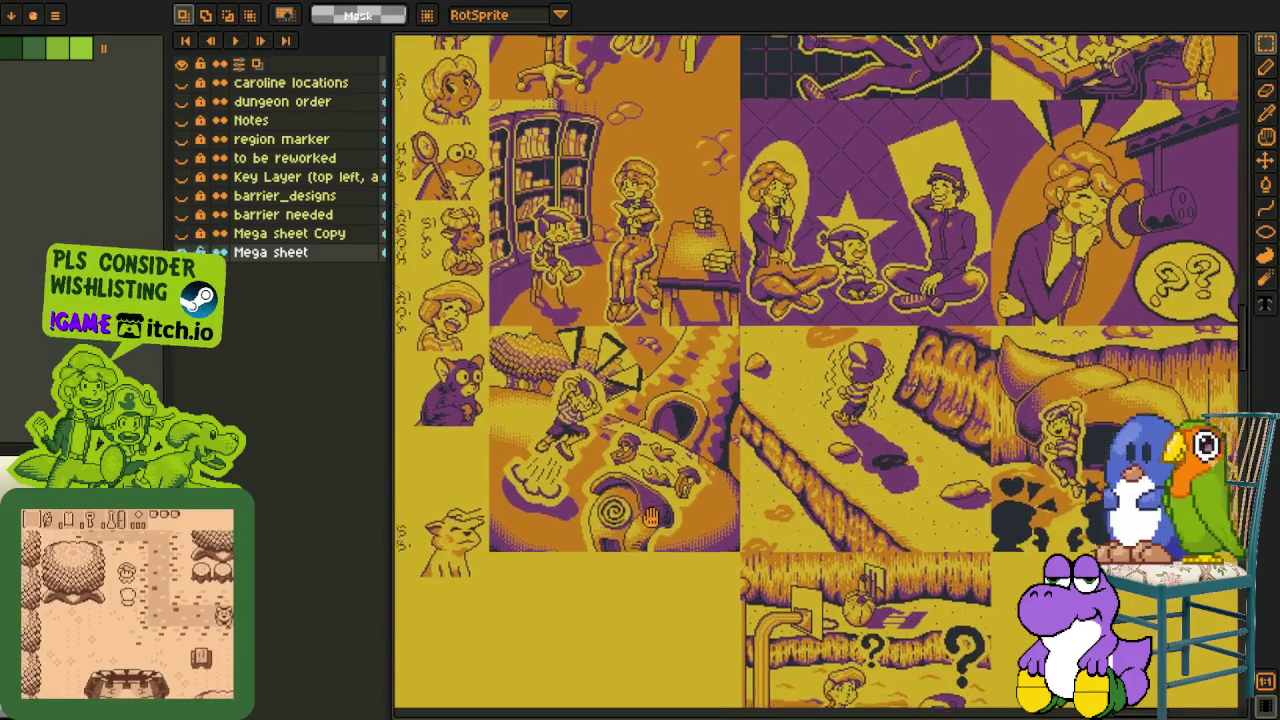
{"action": "scroll", "coordinate": [728, 524], "scroll_direction": "down", "scroll_amount": 1}
{"action": "scroll", "coordinate": [574, 439], "scroll_direction": "up", "scroll_amount": 2}
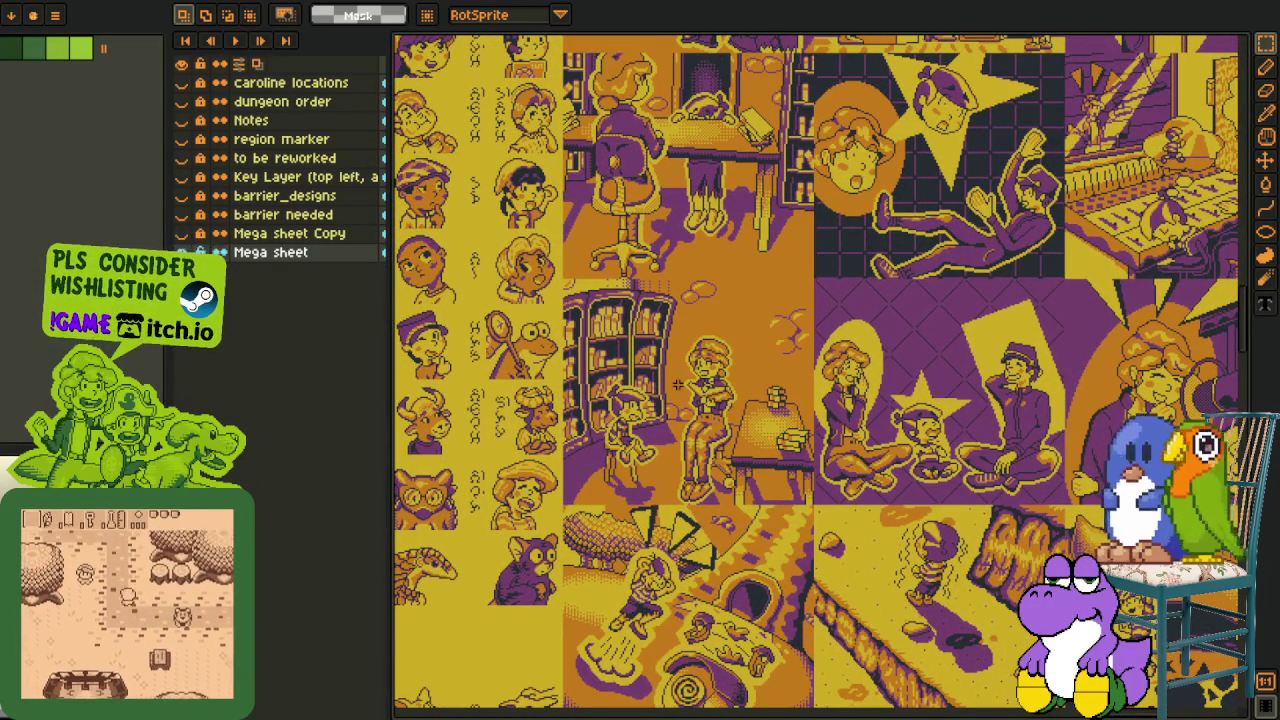
{"action": "scroll", "coordinate": [653, 497], "scroll_direction": "up", "scroll_amount": 1}
{"action": "scroll", "coordinate": [652, 497], "scroll_direction": "up", "scroll_amount": 2}
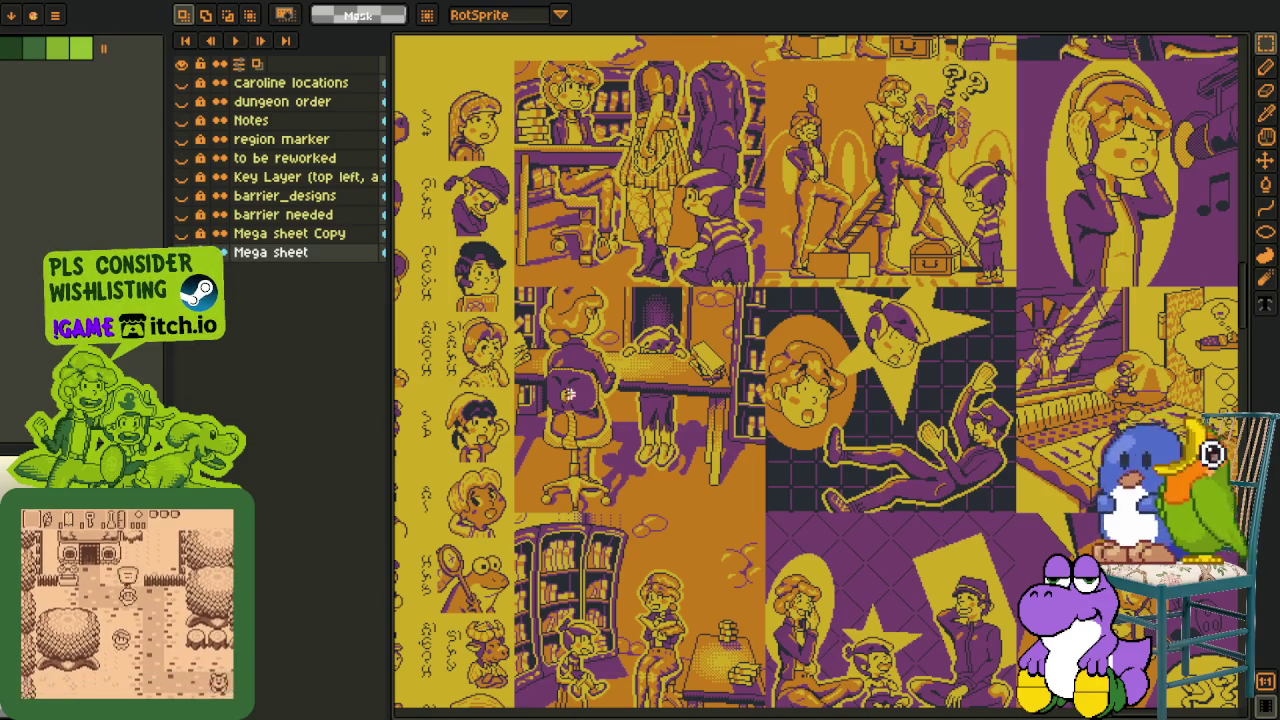
{"action": "left_click_drag", "start_coordinate": [733, 253], "coordinate": [628, 503]}
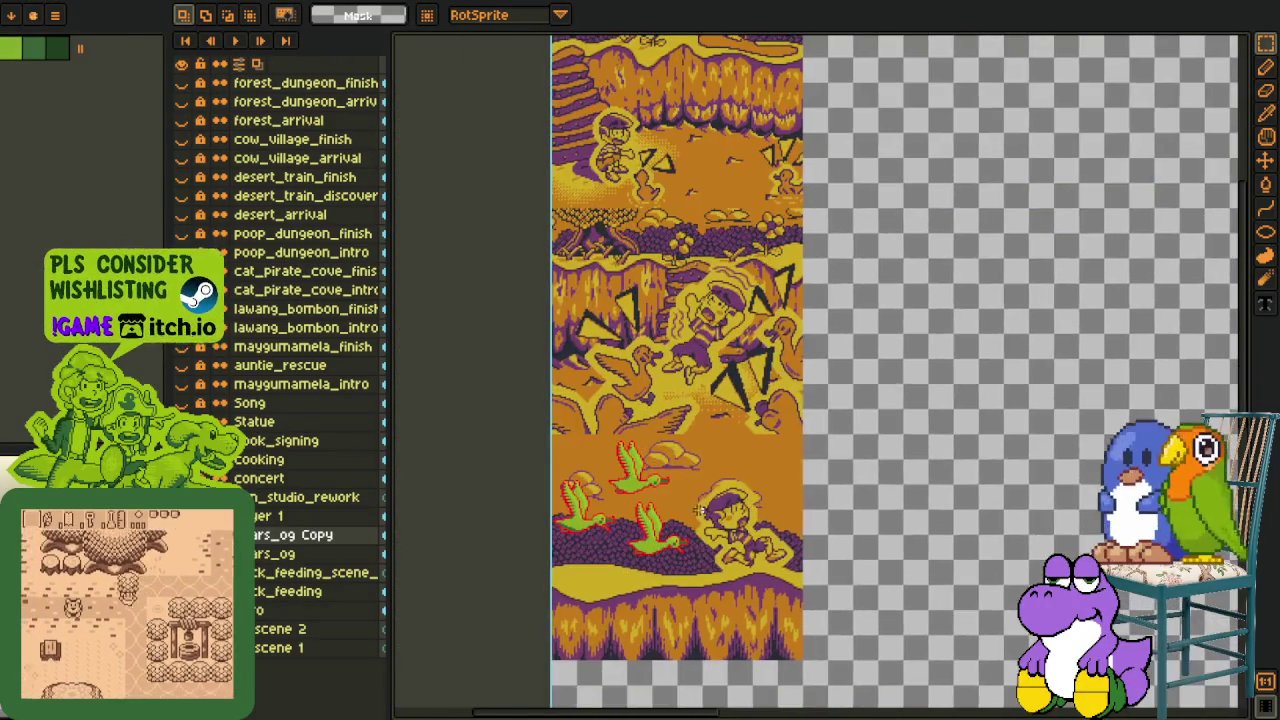
- Zoom on the three ducks in the cutscene file, select them, then deselect
{"action": "scroll", "coordinate": [743, 374], "scroll_direction": "up", "scroll_amount": 4}
{"action": "left_click_drag", "start_coordinate": [495, 226], "coordinate": [1020, 540]}
{"action": "key", "text": "ctrl+d"}
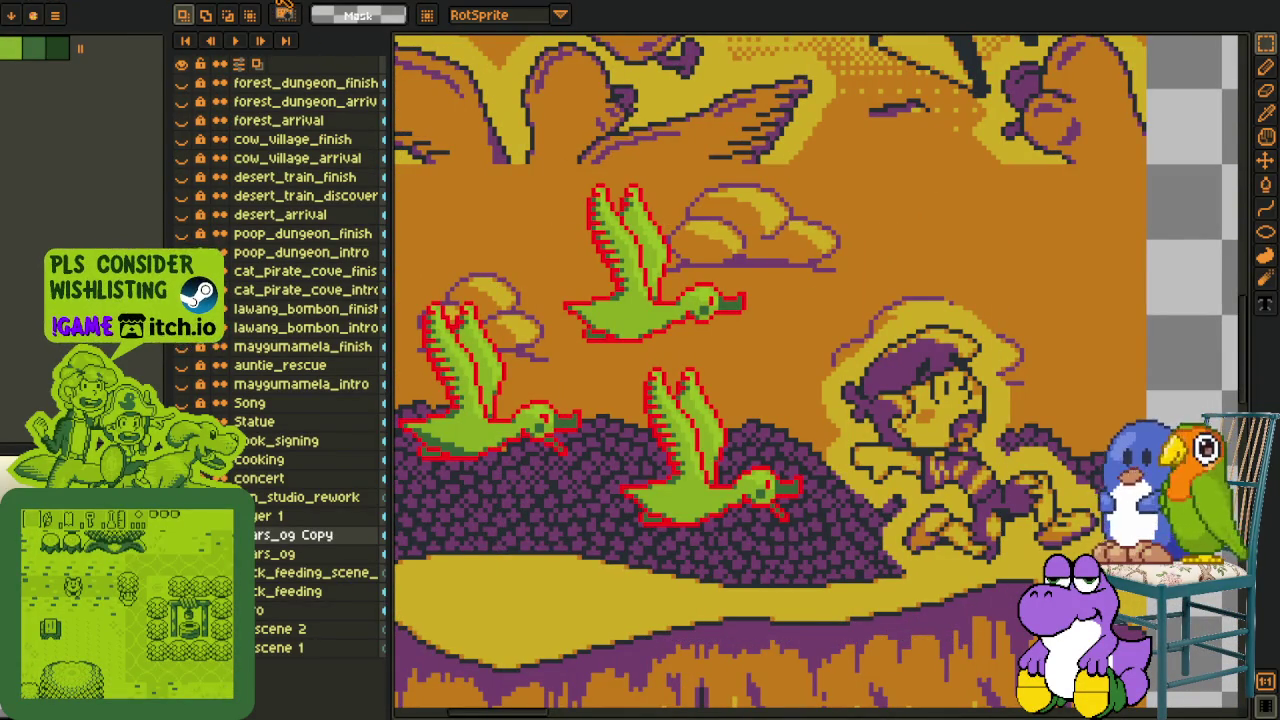
- Return to the Mega sheet and zoom into the ladder-and-treasure-chest panel
{"action": "key", "text": "ctrl+Tab"}
{"action": "scroll", "coordinate": [815, 417], "scroll_direction": "down", "scroll_amount": 2}
{"action": "scroll", "coordinate": [815, 417], "scroll_direction": "up", "scroll_amount": 3}
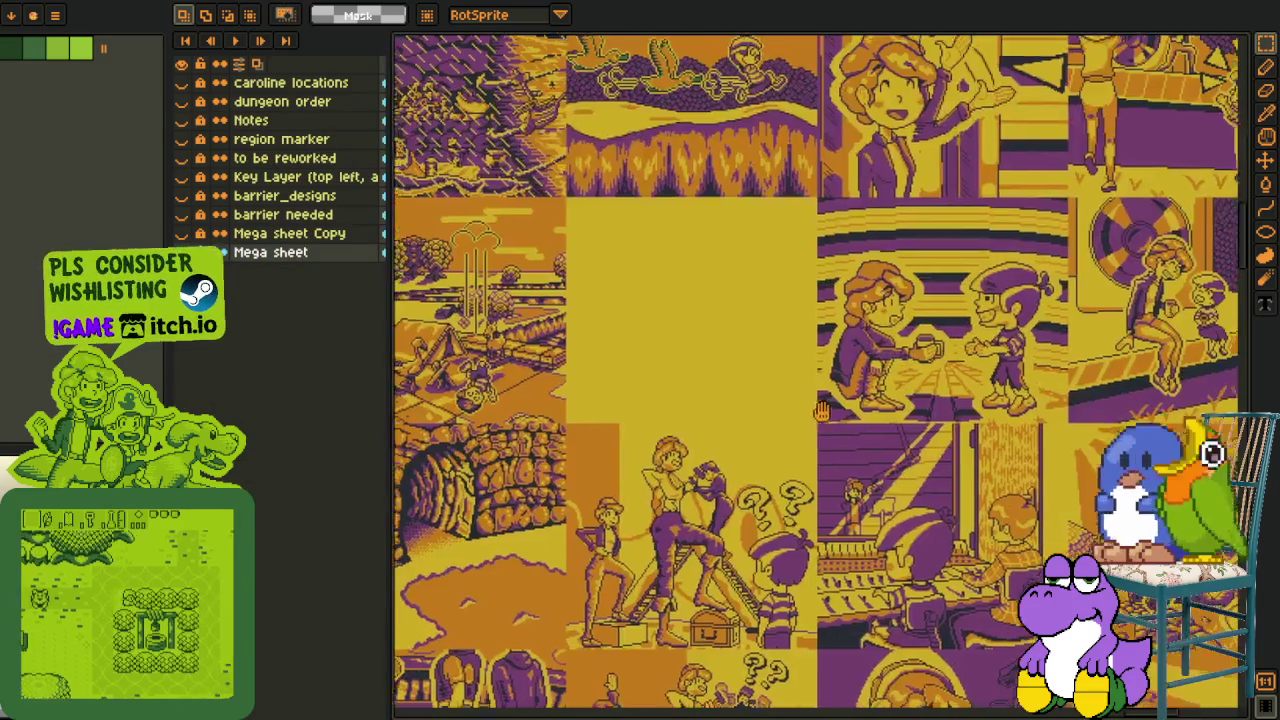
{"action": "left_click_drag", "start_coordinate": [815, 417], "coordinate": [838, 298]}
{"action": "scroll", "coordinate": [787, 519], "scroll_direction": "up", "scroll_amount": 1}
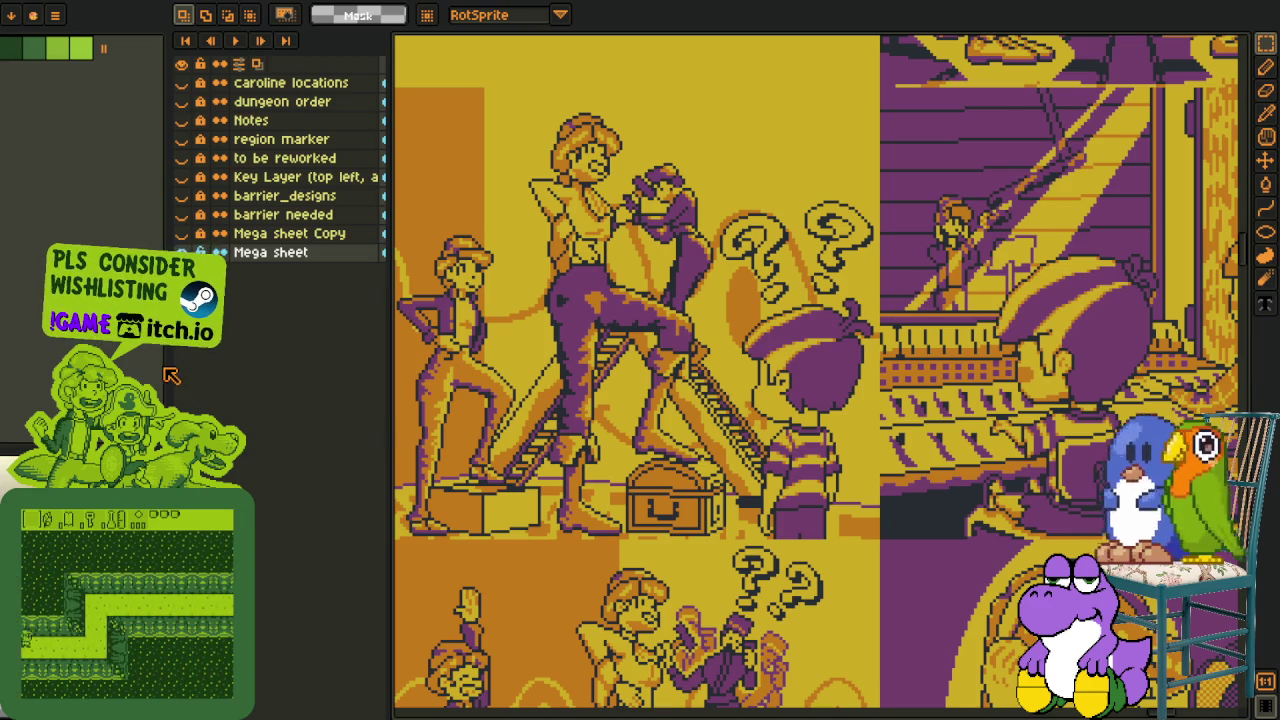
{"action": "left_click_drag", "start_coordinate": [163, 366], "coordinate": [22, 357]}
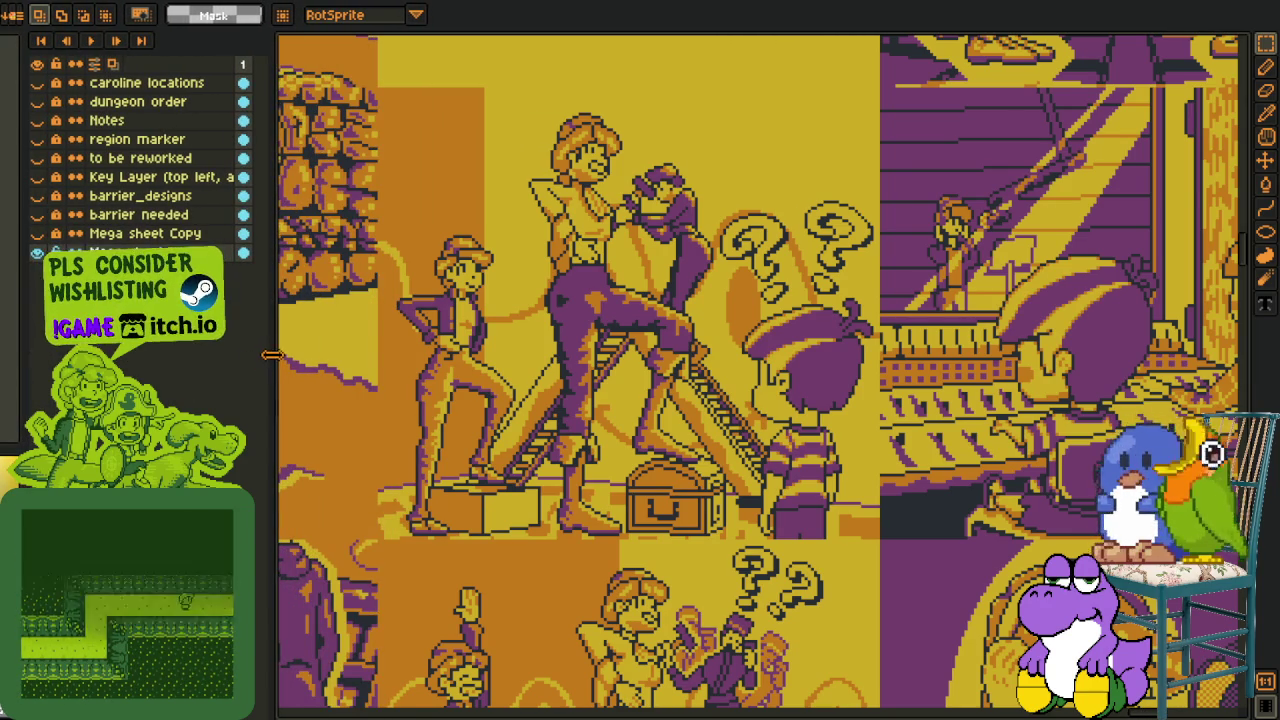
- Shrink the layer list so the artwork view gets wider
{"action": "mouse_move", "coordinate": [276, 357]}
{"action": "left_mouse_down"}
{"action": "mouse_move", "coordinate": [168, 349]}
{"action": "mouse_move", "coordinate": [266, 345]}
{"action": "left_mouse_up"}
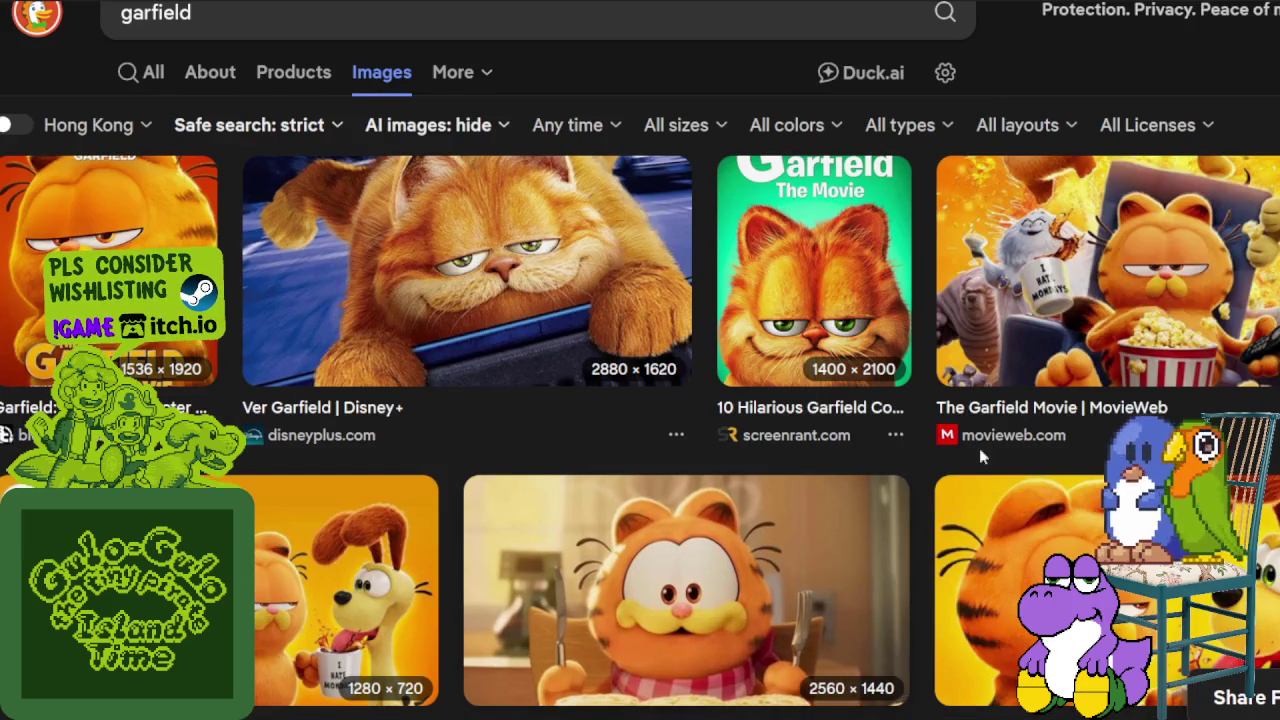
{"action": "scroll", "coordinate": [979, 448], "scroll_direction": "down", "scroll_amount": 1}
{"action": "scroll", "coordinate": [979, 448], "scroll_direction": "up", "scroll_amount": 1}
- Preview The Garfield Movie image from MovieWeb and scroll through it
{"action": "left_click", "coordinate": [1266, 289]}
{"action": "scroll", "coordinate": [1249, 286], "scroll_direction": "down", "scroll_amount": 2}
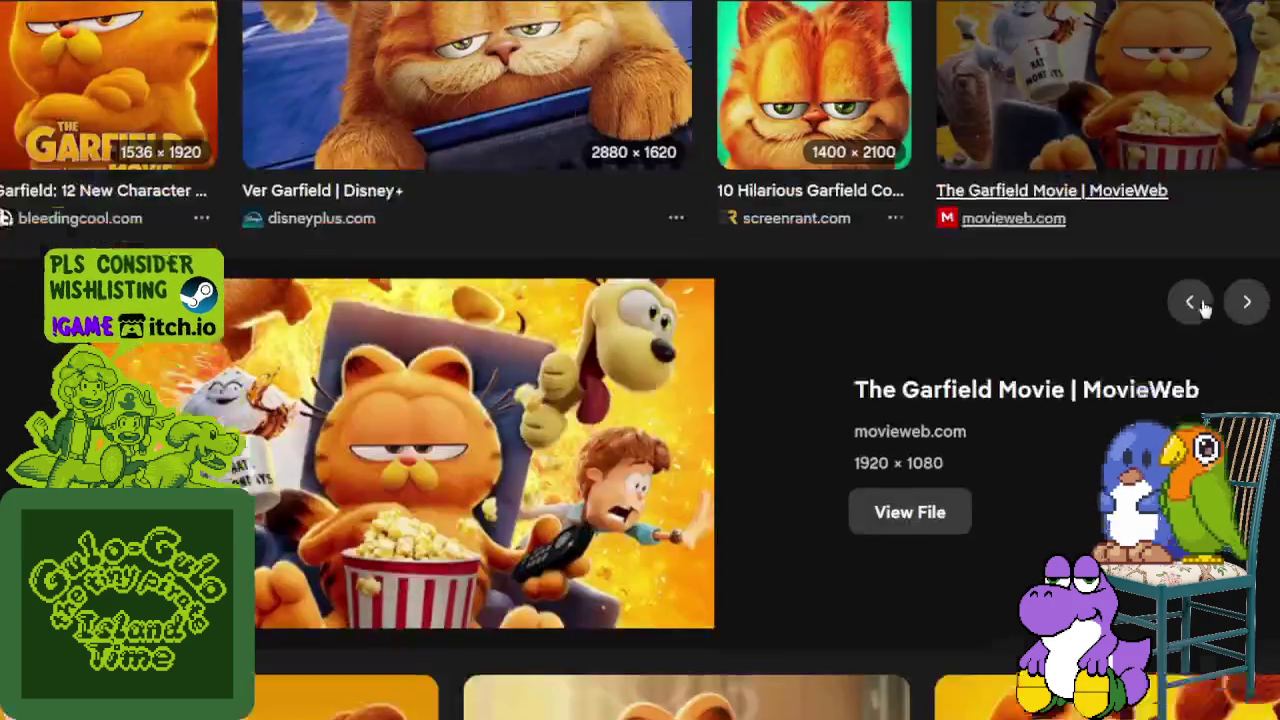
{"action": "scroll", "coordinate": [1201, 299], "scroll_direction": "down", "scroll_amount": 3}
{"action": "scroll", "coordinate": [1203, 313], "scroll_direction": "down", "scroll_amount": 3}
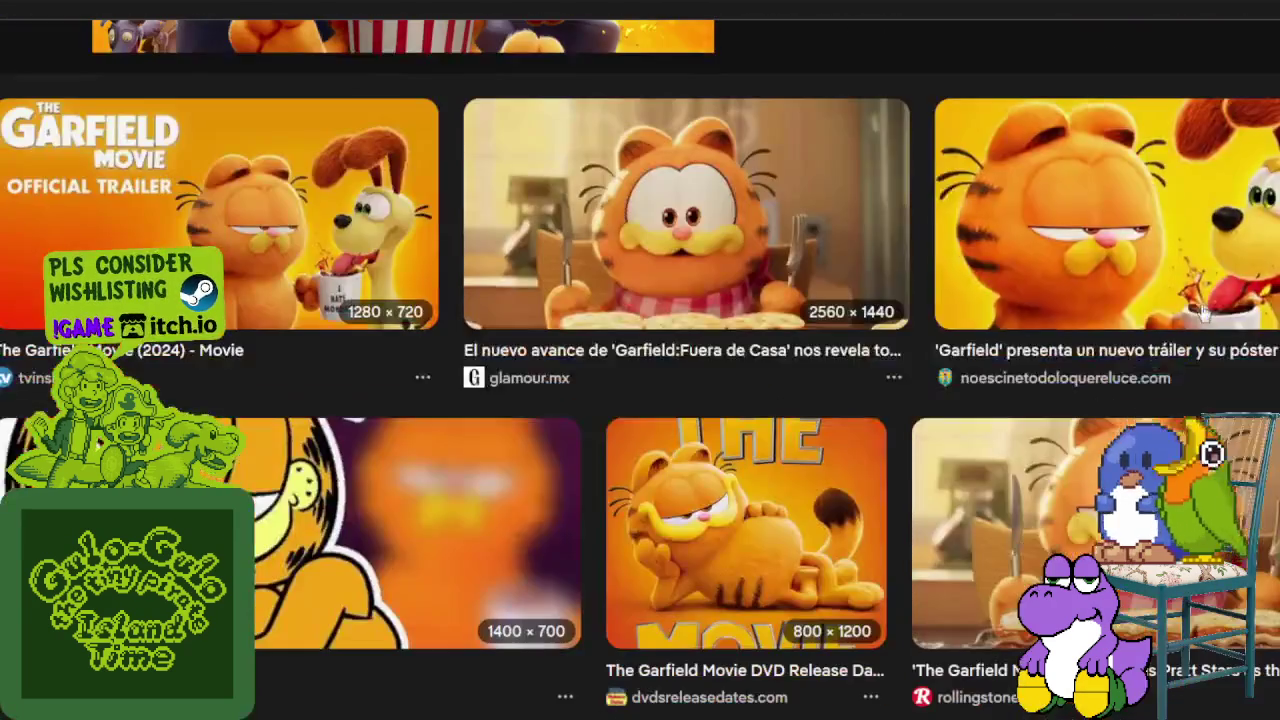
{"action": "scroll", "coordinate": [1203, 313], "scroll_direction": "down", "scroll_amount": 2}
{"action": "scroll", "coordinate": [498, 181], "scroll_direction": "up", "scroll_amount": 5}
{"action": "scroll", "coordinate": [498, 181], "scroll_direction": "up", "scroll_amount": 3}
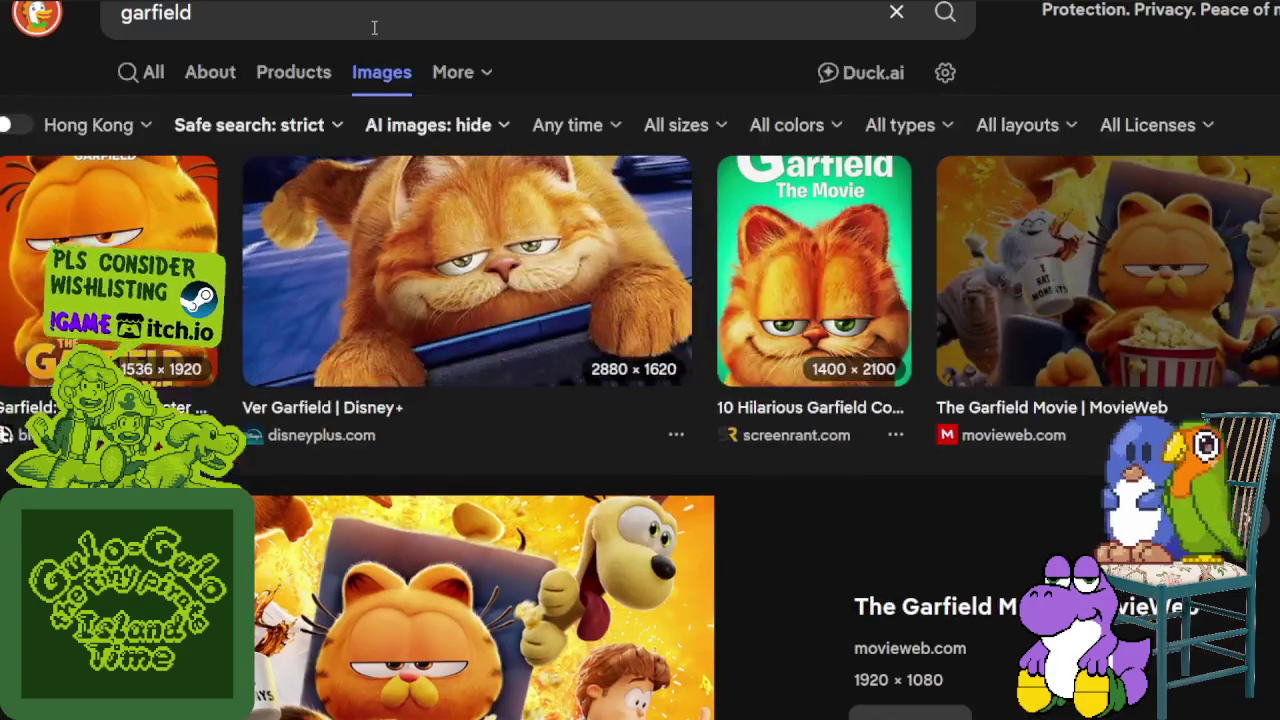
- Search images for 'garfield comics'
{"action": "left_click", "coordinate": [372, 26]}
{"action": "type", "text": "comics"}
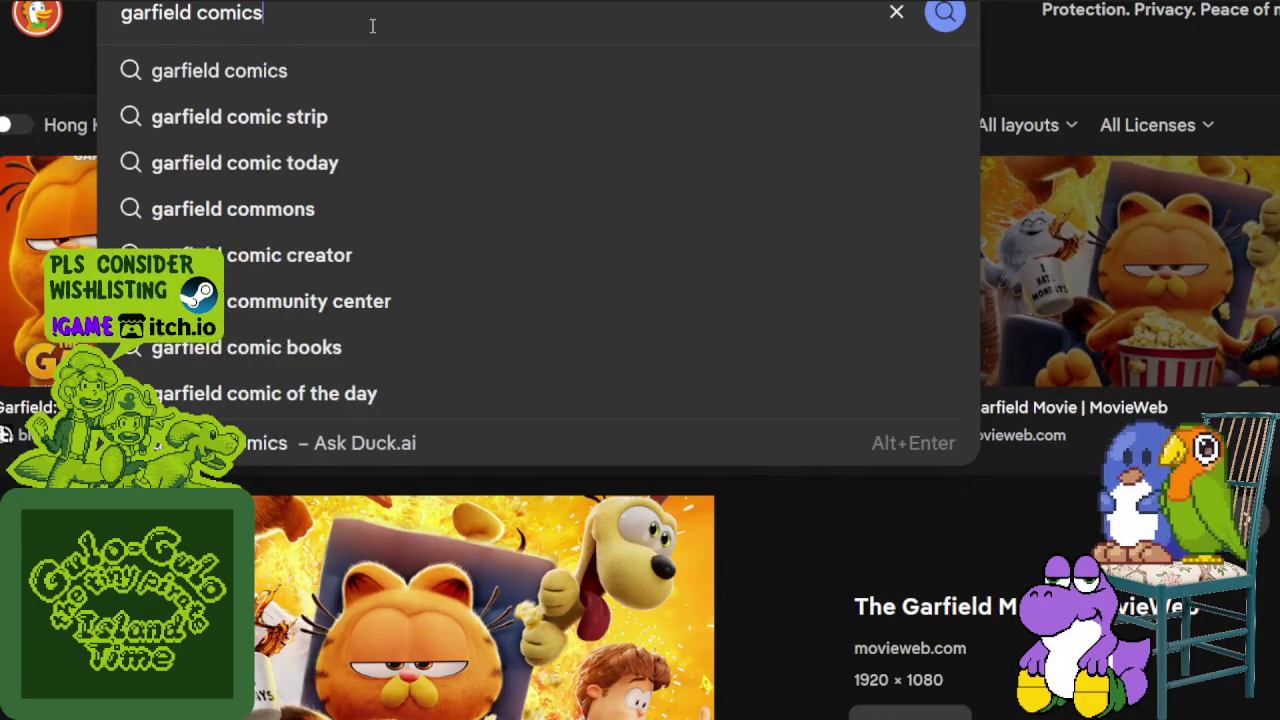
{"action": "key", "text": "Return"}
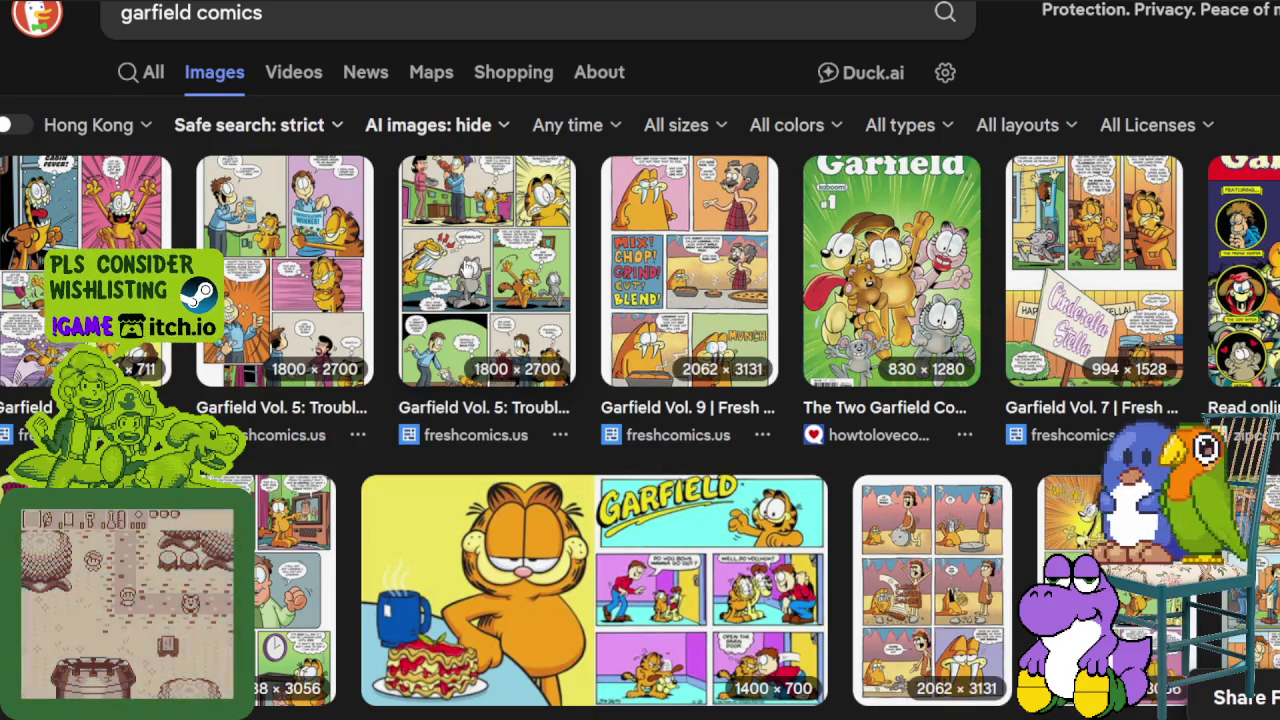
{"action": "left_click", "coordinate": [553, 313]}
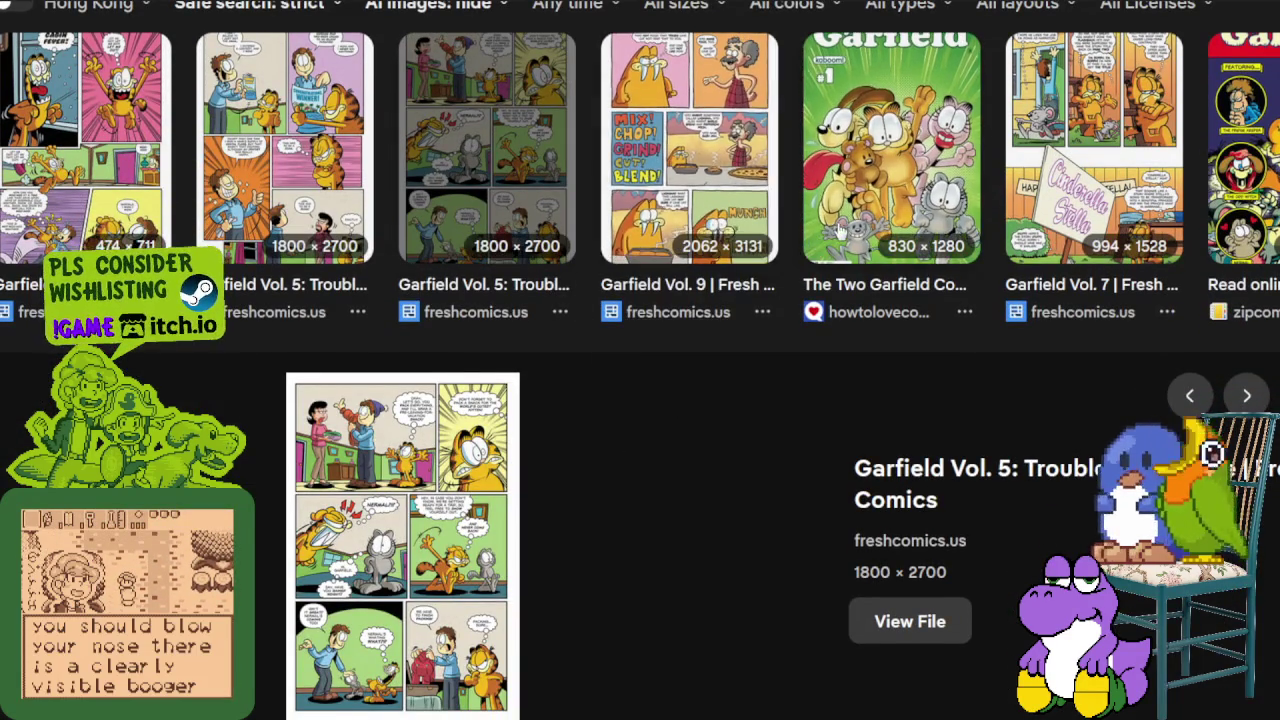
{"action": "scroll", "coordinate": [762, 245], "scroll_direction": "down", "scroll_amount": 1}
{"action": "scroll", "coordinate": [762, 245], "scroll_direction": "up", "scroll_amount": 3}
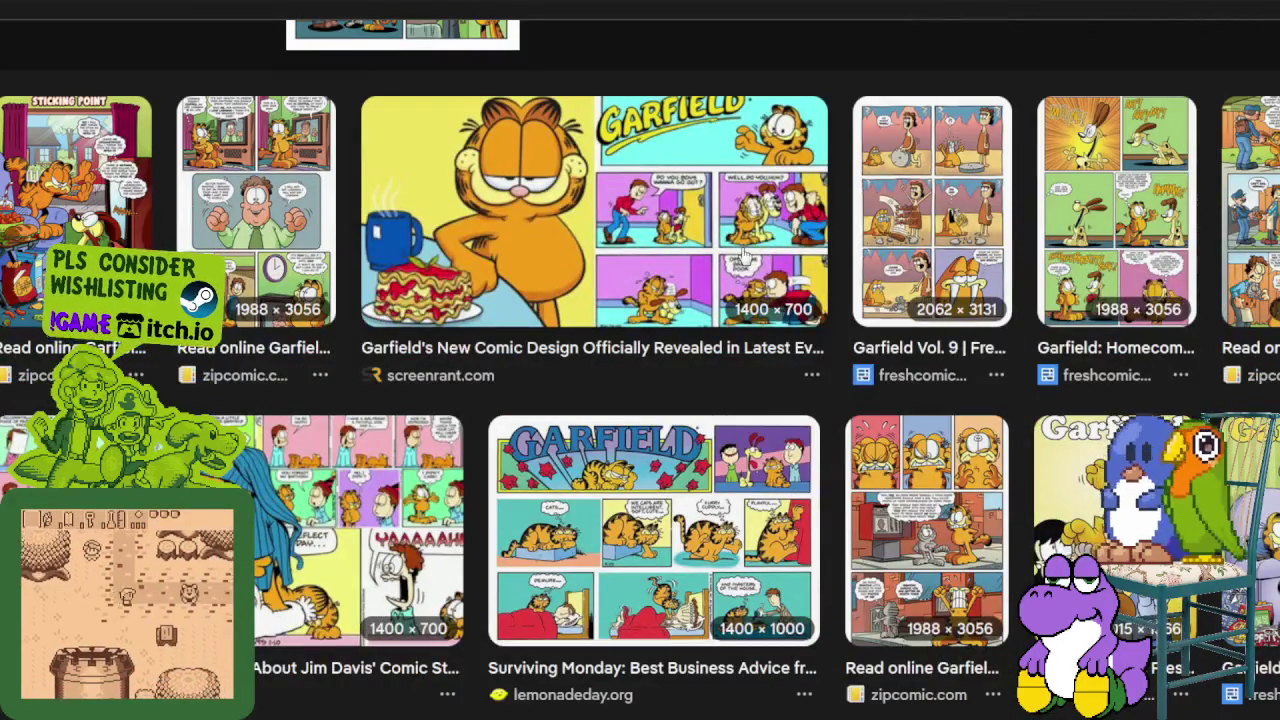
{"action": "left_click", "coordinate": [743, 257]}
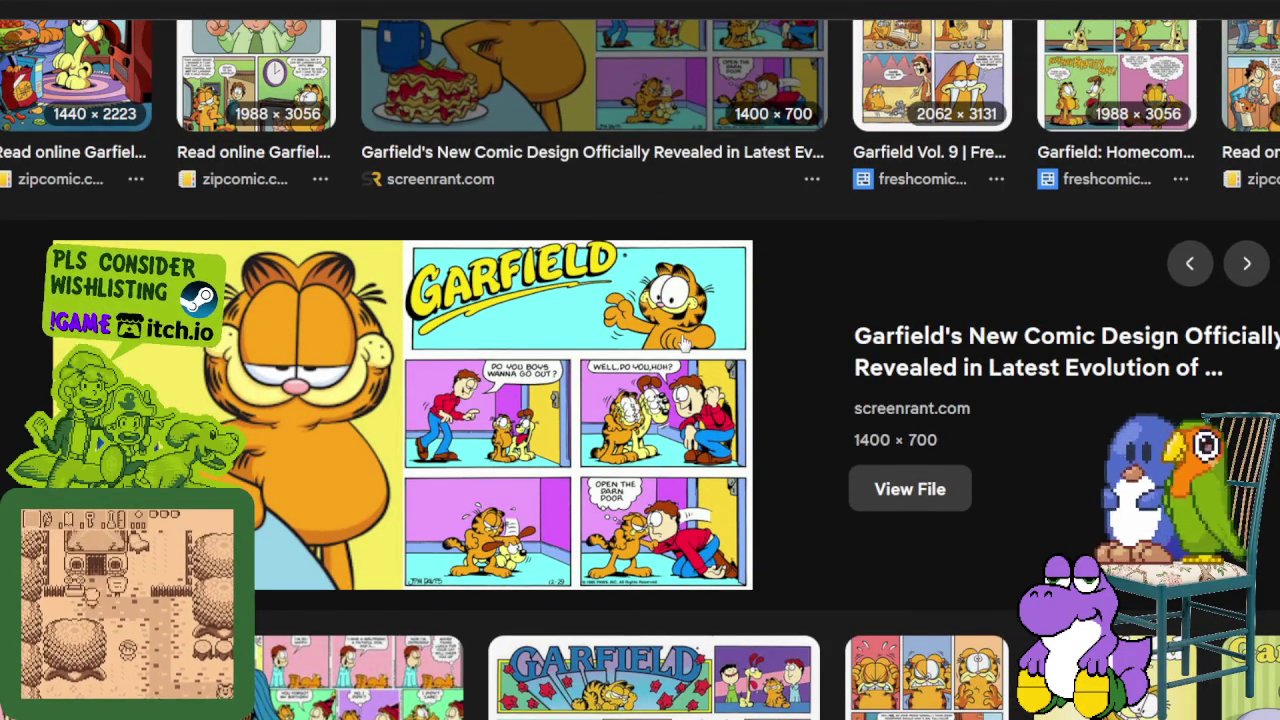
{"action": "scroll", "coordinate": [682, 344], "scroll_direction": "down", "scroll_amount": 2}
{"action": "scroll", "coordinate": [665, 340], "scroll_direction": "down", "scroll_amount": 2}
{"action": "scroll", "coordinate": [665, 344], "scroll_direction": "down", "scroll_amount": 2}
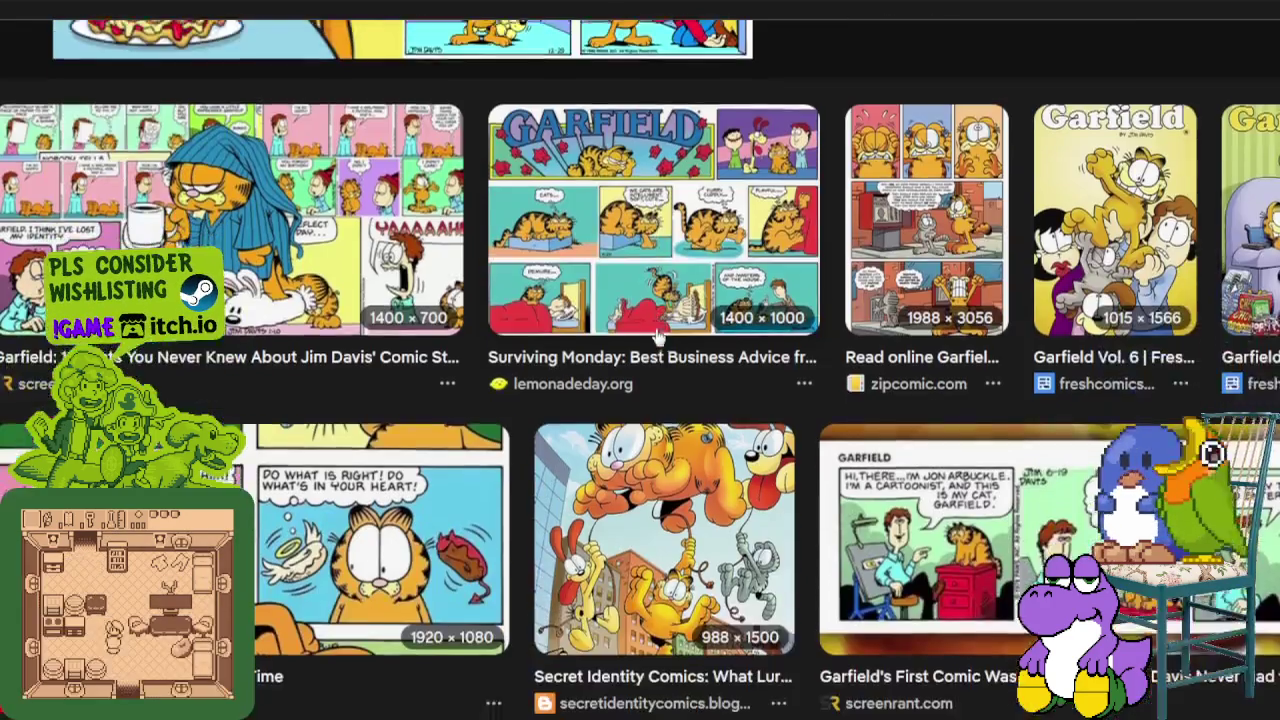
{"action": "scroll", "coordinate": [662, 344], "scroll_direction": "down", "scroll_amount": 2}
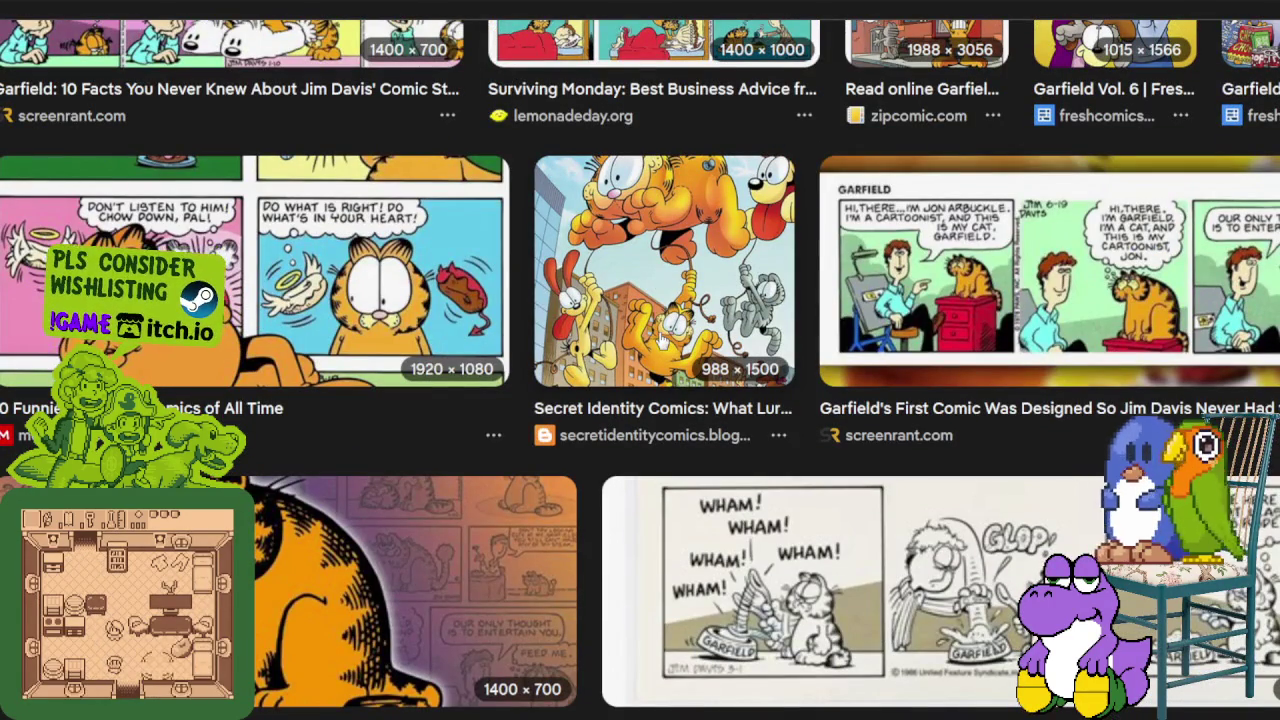
{"action": "scroll", "coordinate": [656, 378], "scroll_direction": "down", "scroll_amount": 4}
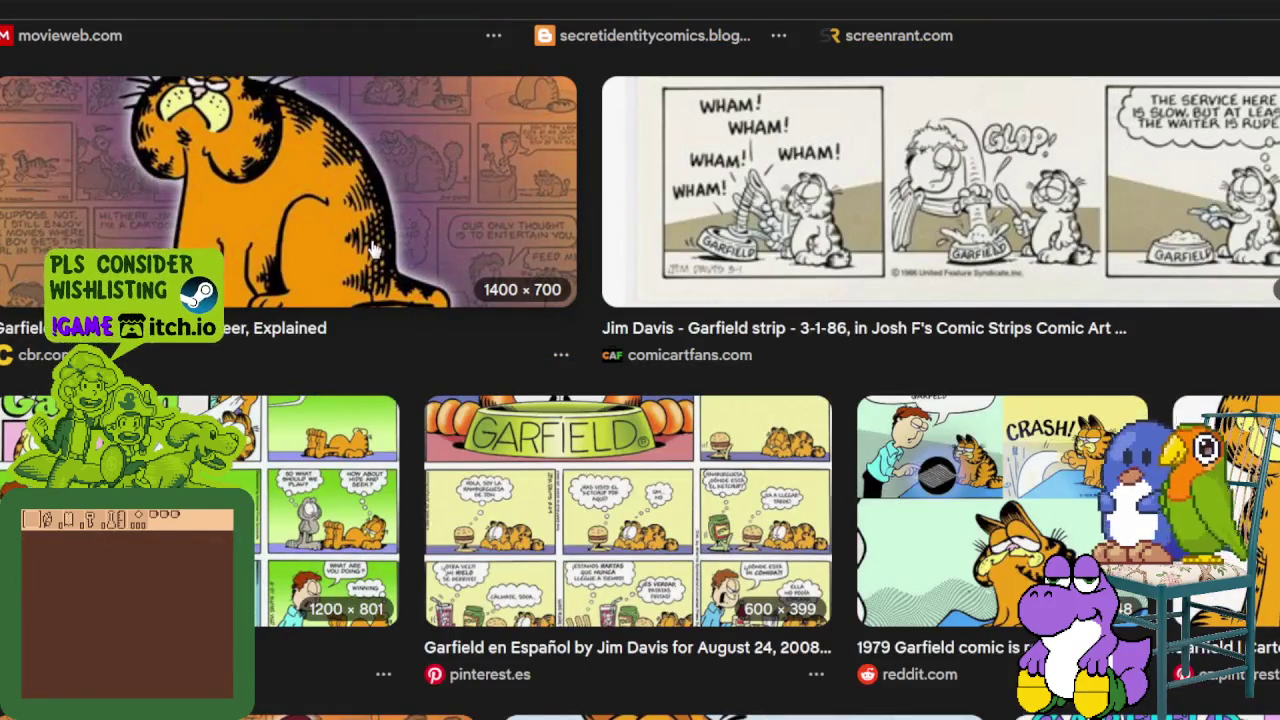
{"action": "left_click", "coordinate": [386, 252]}
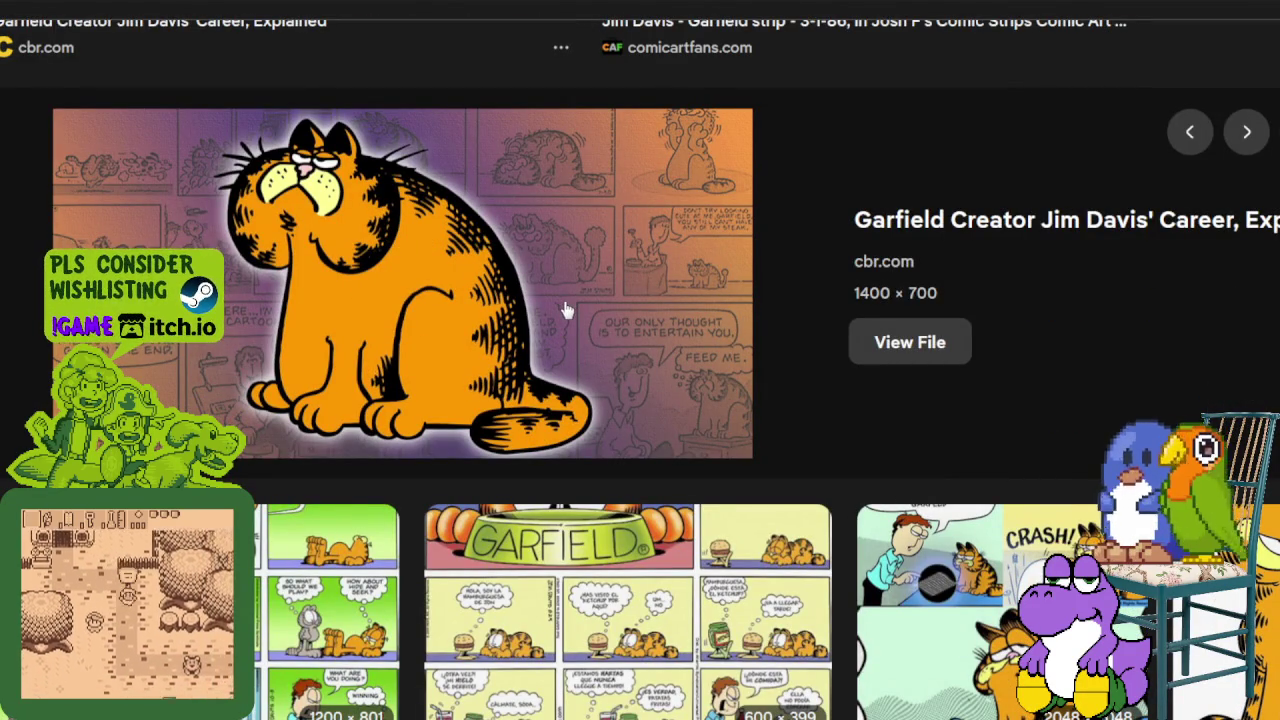
{"action": "scroll", "coordinate": [1031, 474], "scroll_direction": "up", "scroll_amount": 1}
{"action": "scroll", "coordinate": [1031, 474], "scroll_direction": "down", "scroll_amount": 2}
{"action": "left_click", "coordinate": [1225, 485]}
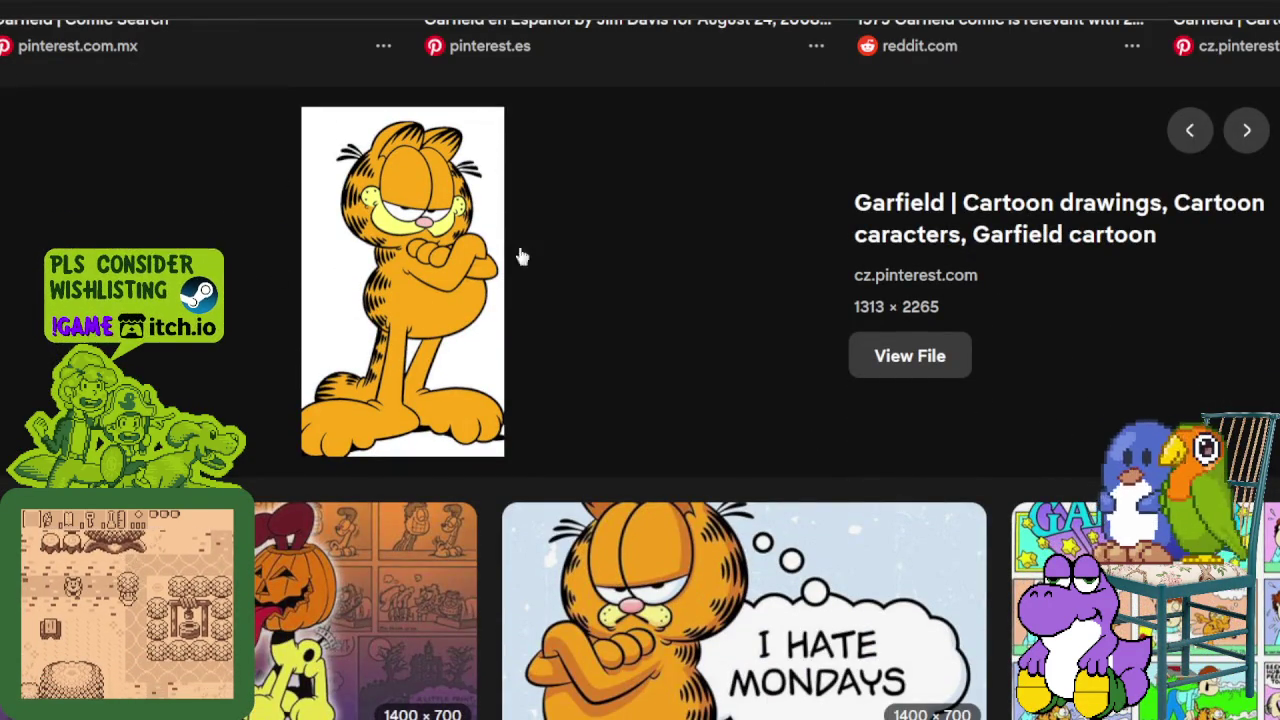
{"action": "scroll", "coordinate": [480, 300], "scroll_direction": "up", "scroll_amount": 1}
{"action": "scroll", "coordinate": [464, 299], "scroll_direction": "up", "scroll_amount": 2}
{"action": "scroll", "coordinate": [464, 299], "scroll_direction": "up", "scroll_amount": 3}
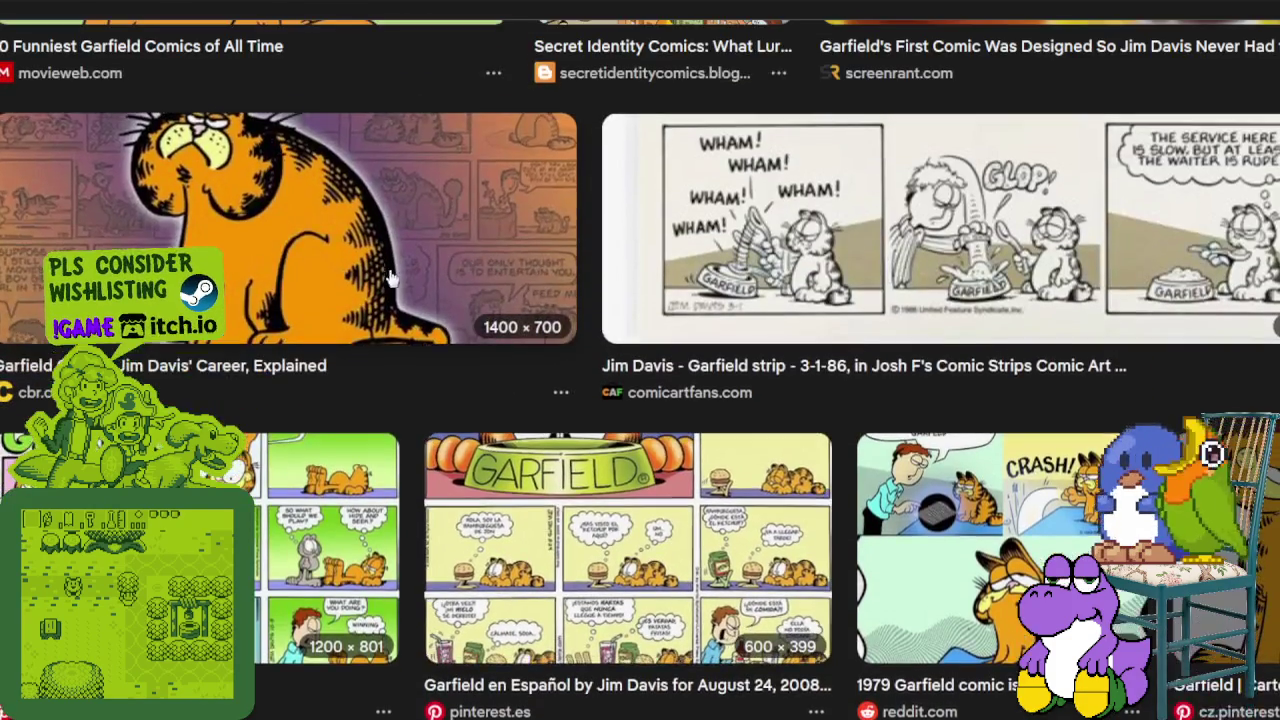
{"action": "left_click", "coordinate": [386, 271]}
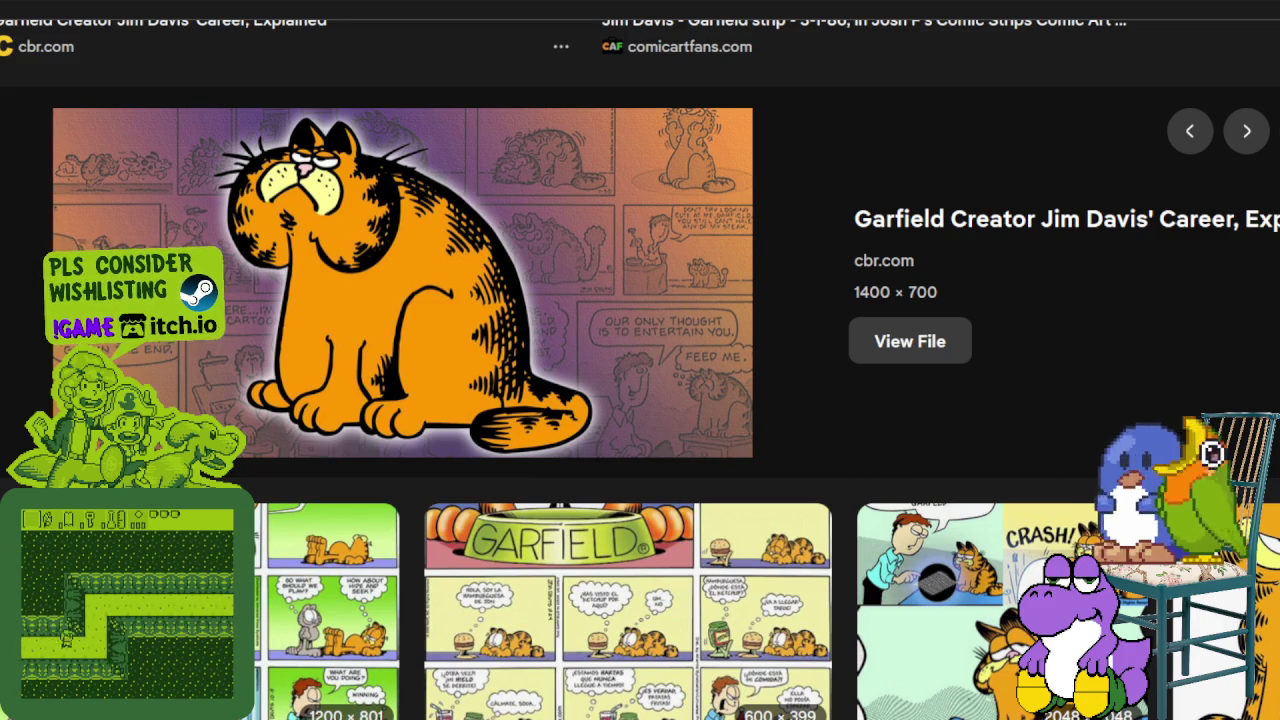
{"action": "scroll", "coordinate": [787, 345], "scroll_direction": "down", "scroll_amount": 4}
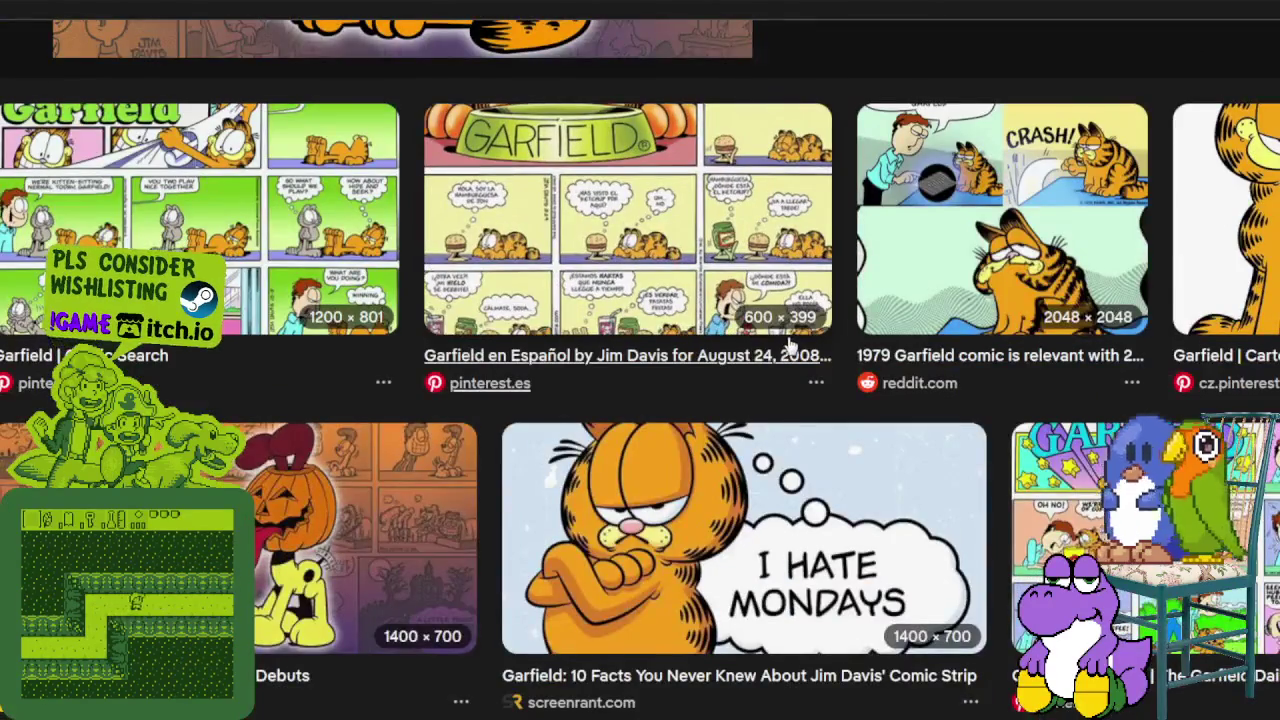
{"action": "scroll", "coordinate": [787, 345], "scroll_direction": "down", "scroll_amount": 4}
{"action": "scroll", "coordinate": [787, 345], "scroll_direction": "down", "scroll_amount": 4}
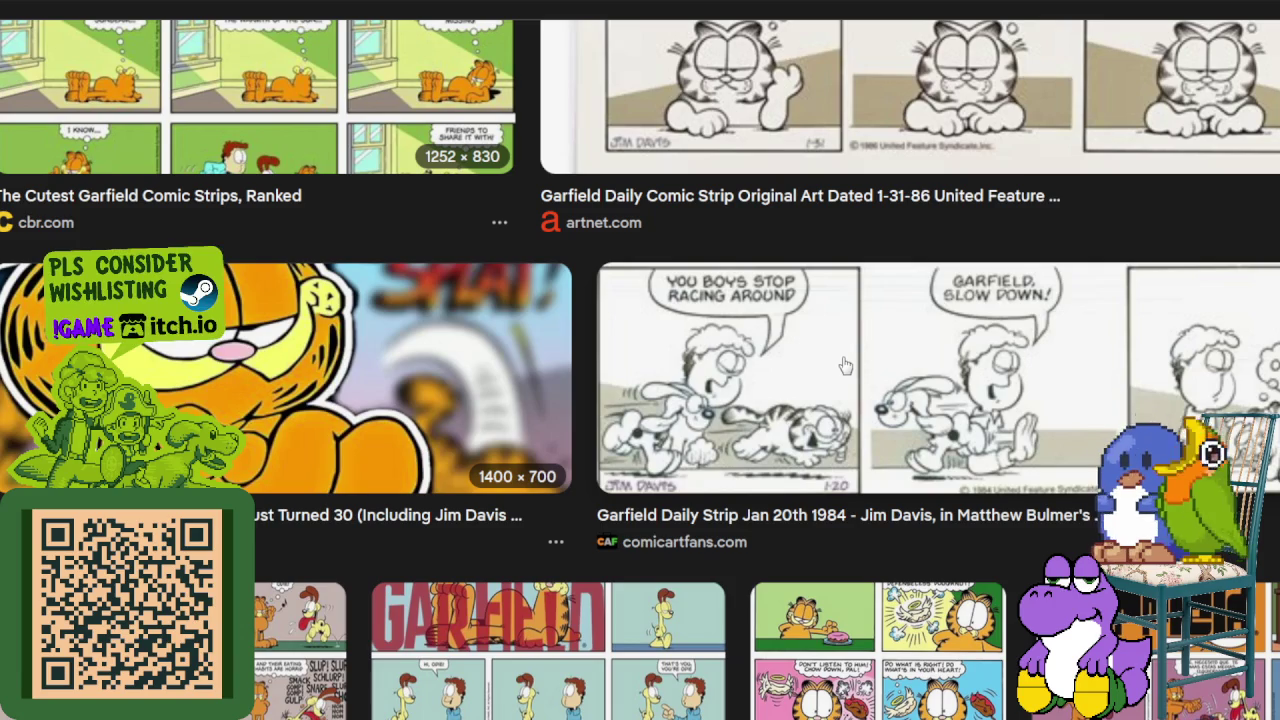
{"action": "scroll", "coordinate": [1065, 295], "scroll_direction": "down", "scroll_amount": 4}
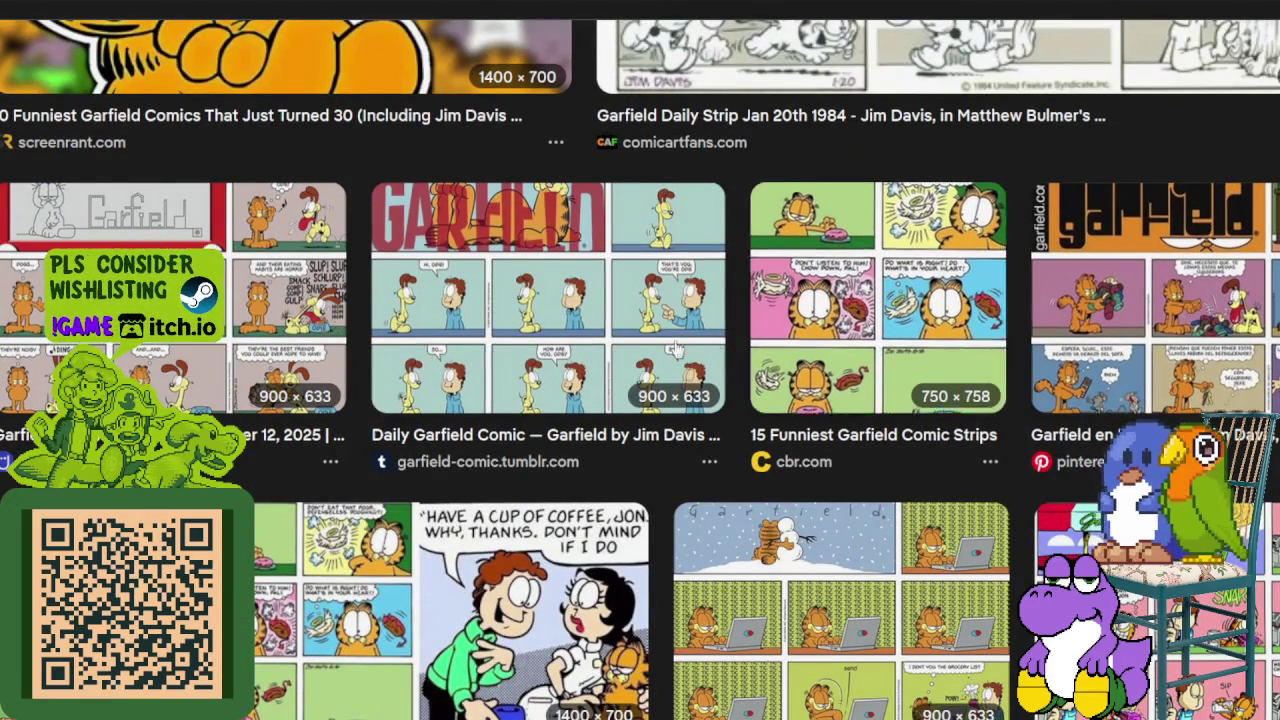
{"action": "scroll", "coordinate": [694, 420], "scroll_direction": "down", "scroll_amount": 1}
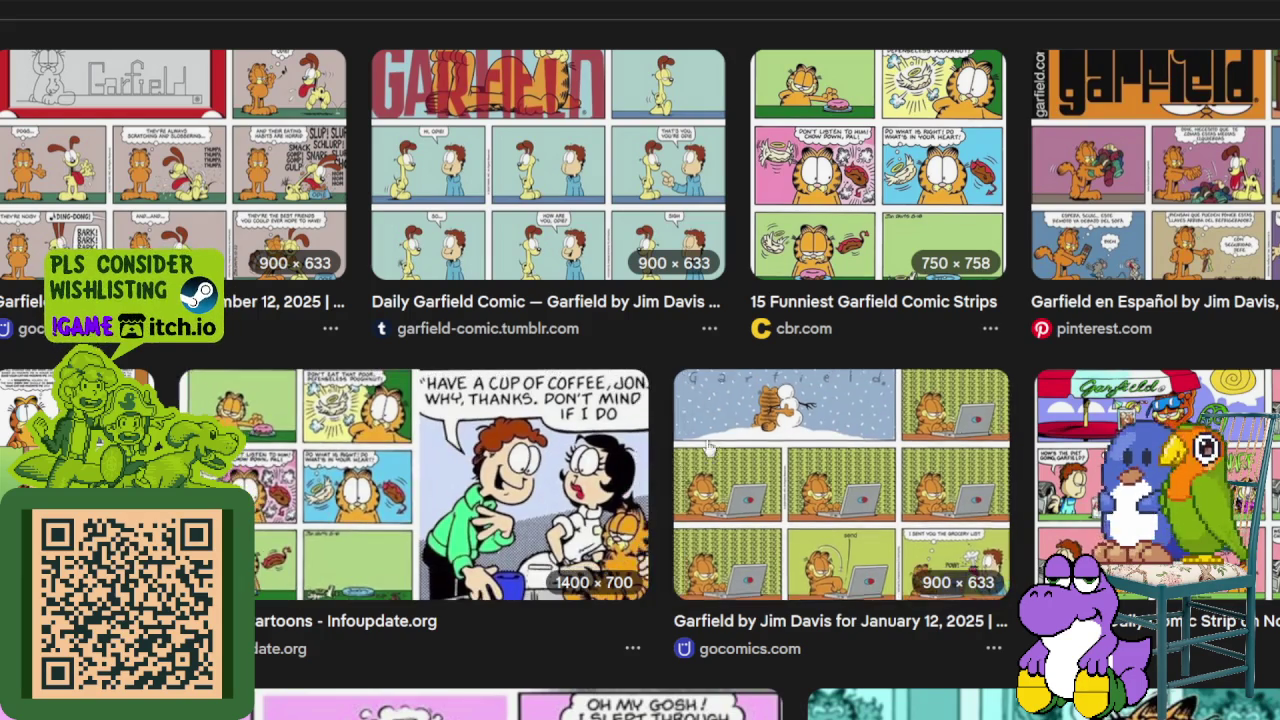
{"action": "scroll", "coordinate": [497, 214], "scroll_direction": "up", "scroll_amount": 1}
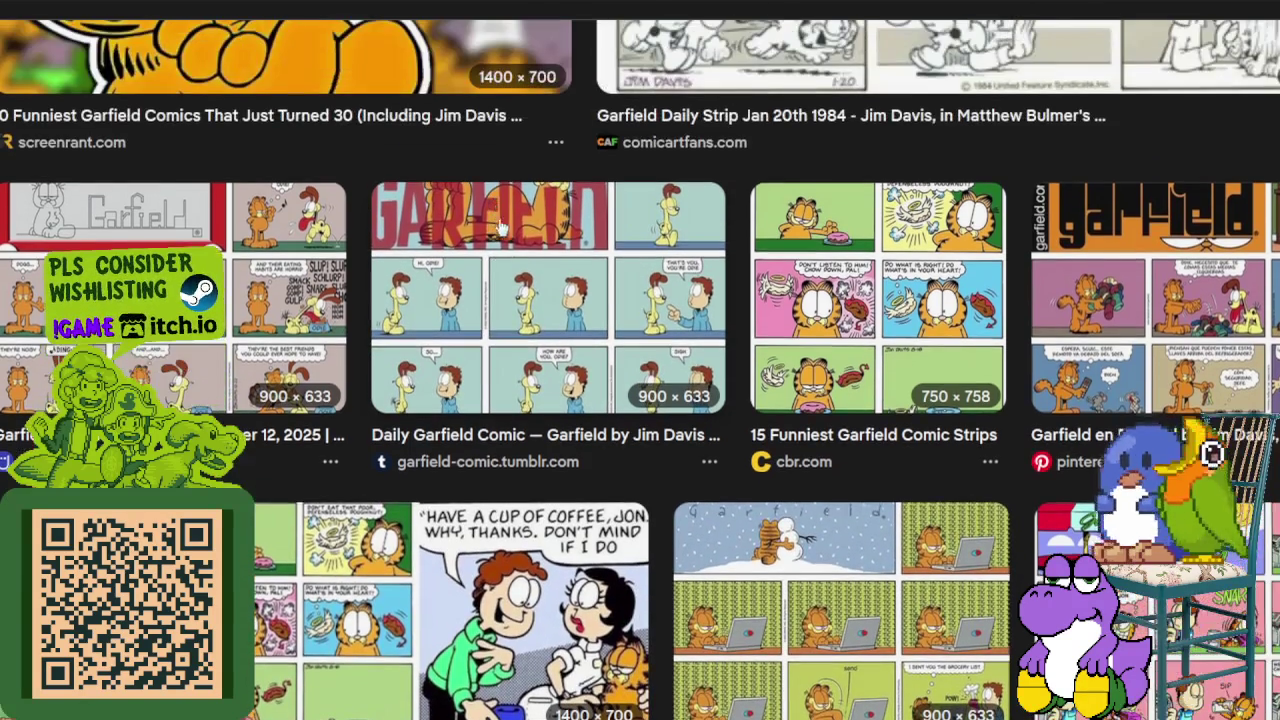
{"action": "left_click", "coordinate": [508, 246]}
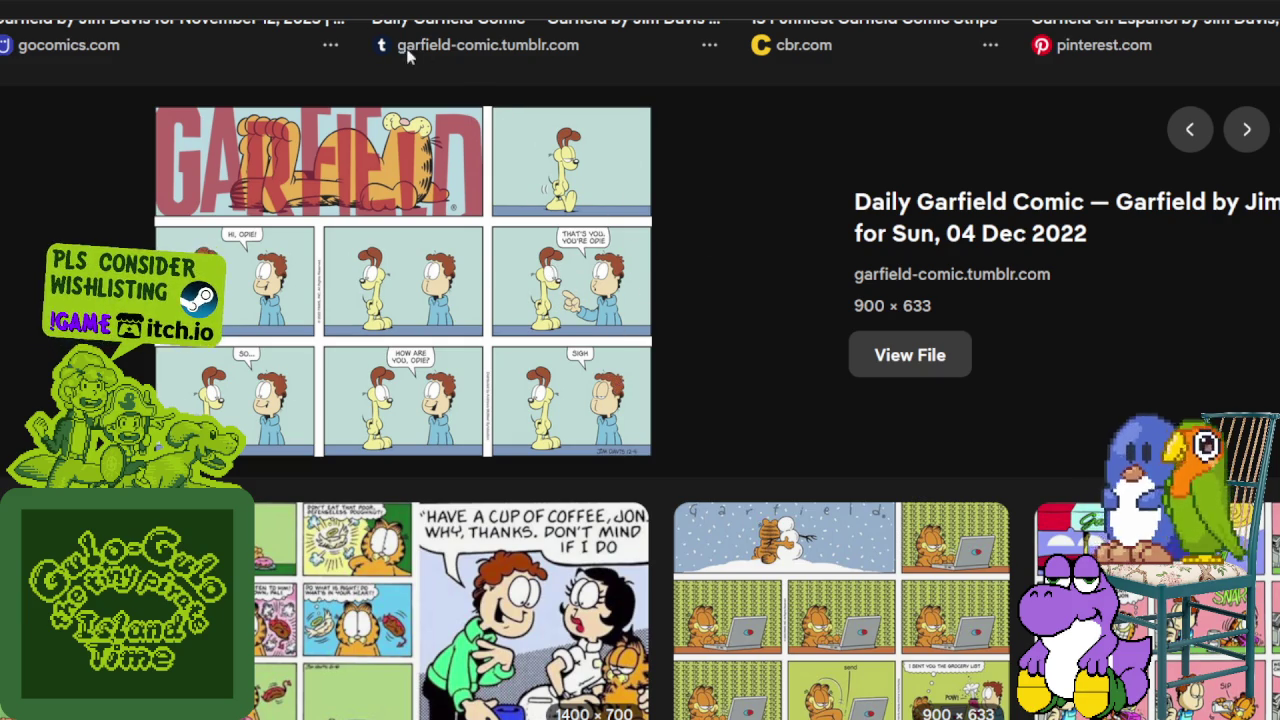
- Scroll the Garfield comics image results, then switch to The Spriters Resource window
{"action": "scroll", "coordinate": [780, 386], "scroll_direction": "down", "scroll_amount": 5}
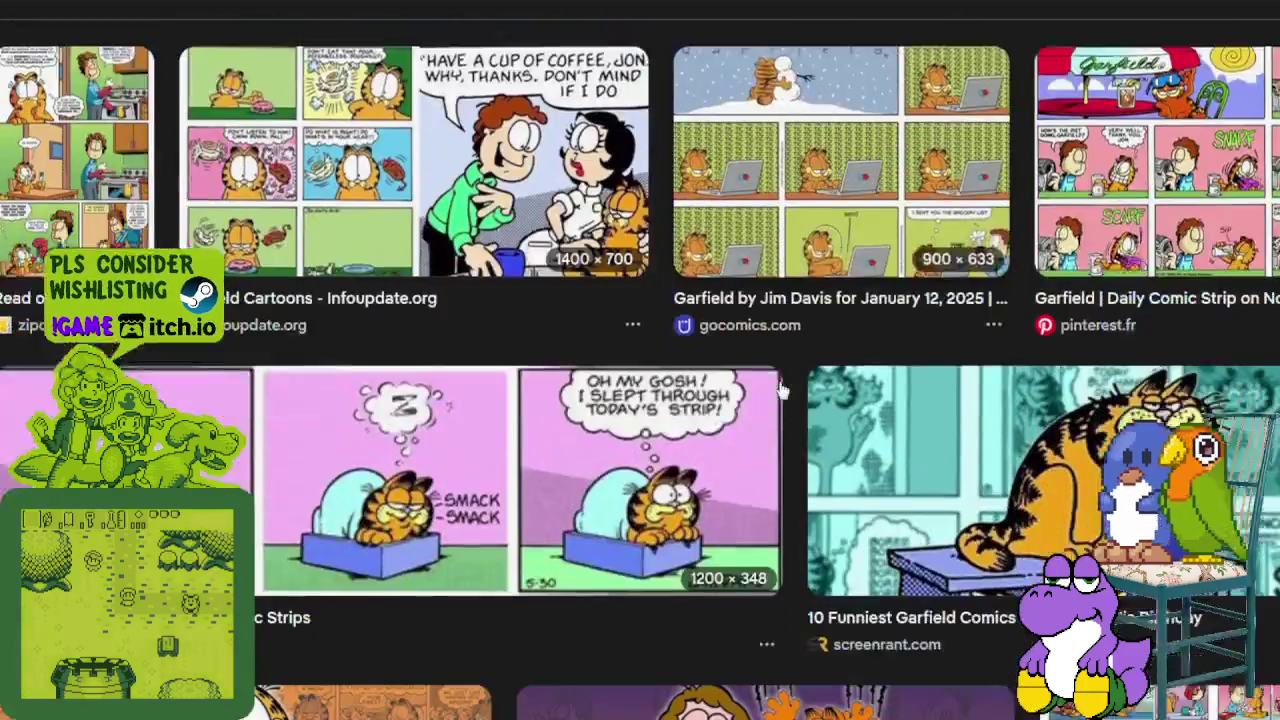
{"action": "scroll", "coordinate": [784, 390], "scroll_direction": "down", "scroll_amount": 2}
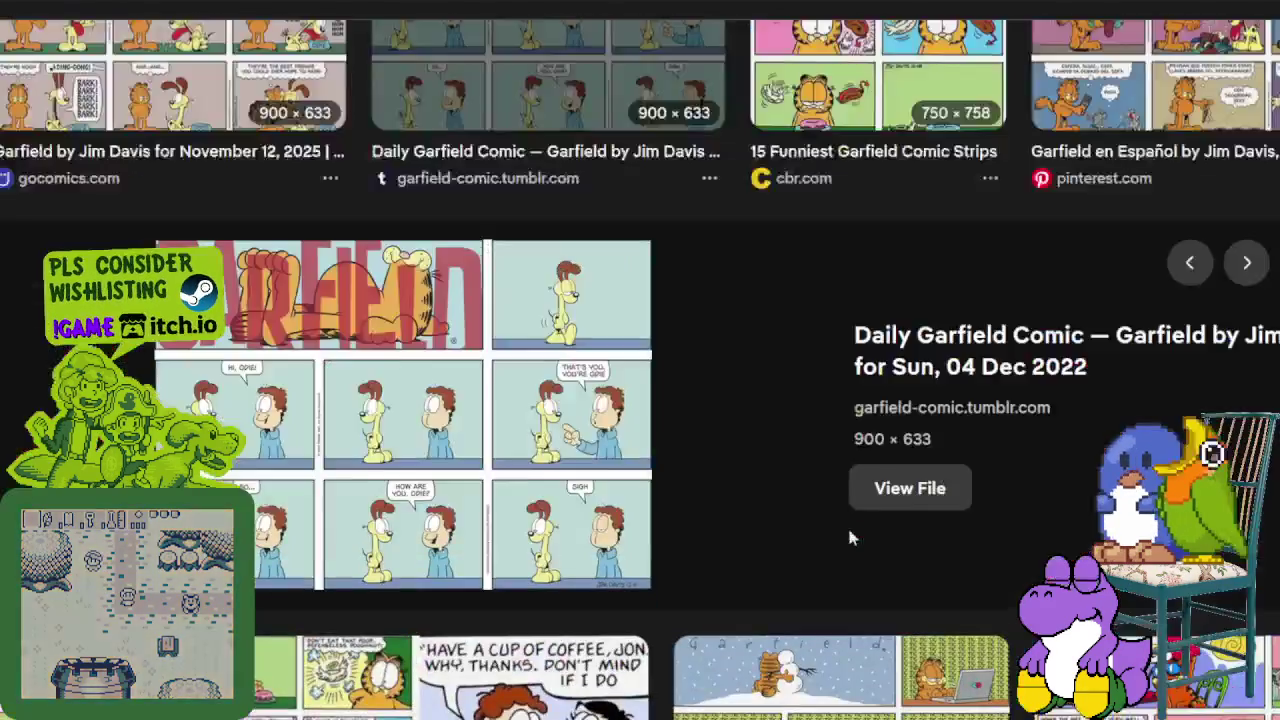
{"action": "scroll", "coordinate": [751, 73], "scroll_direction": "up", "scroll_amount": 3}
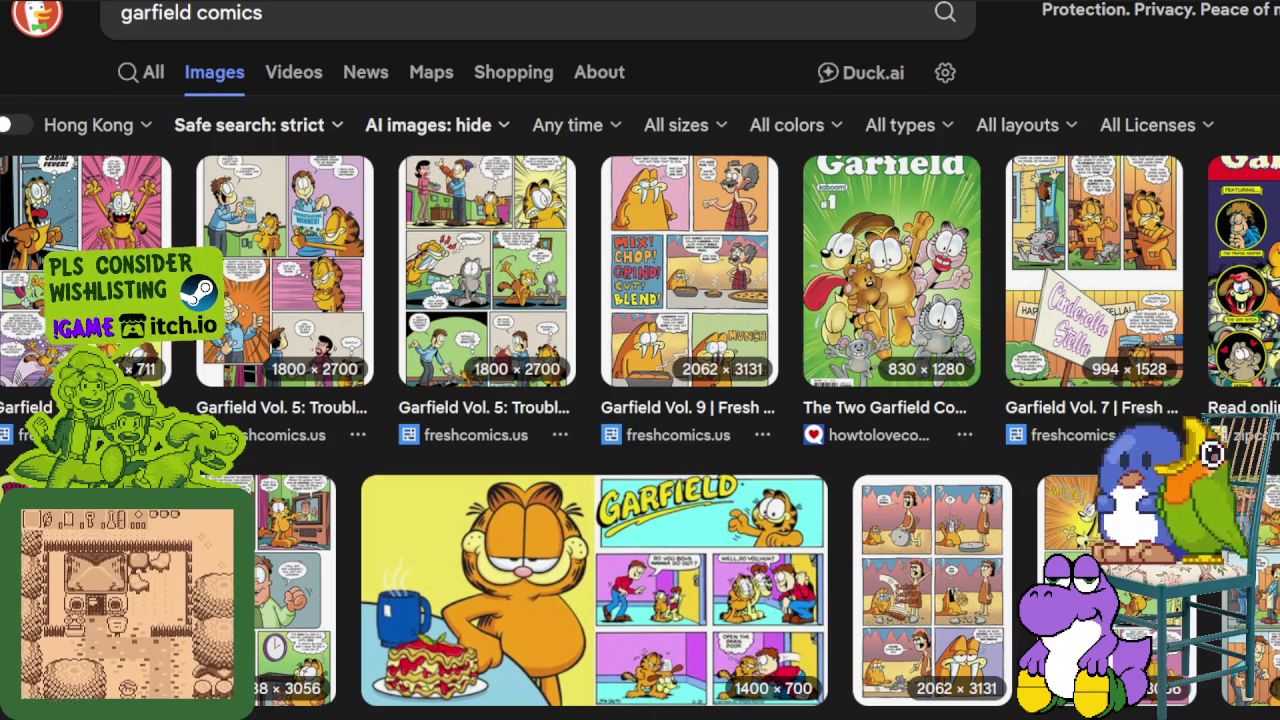
{"action": "key", "text": "alt+Tab"}
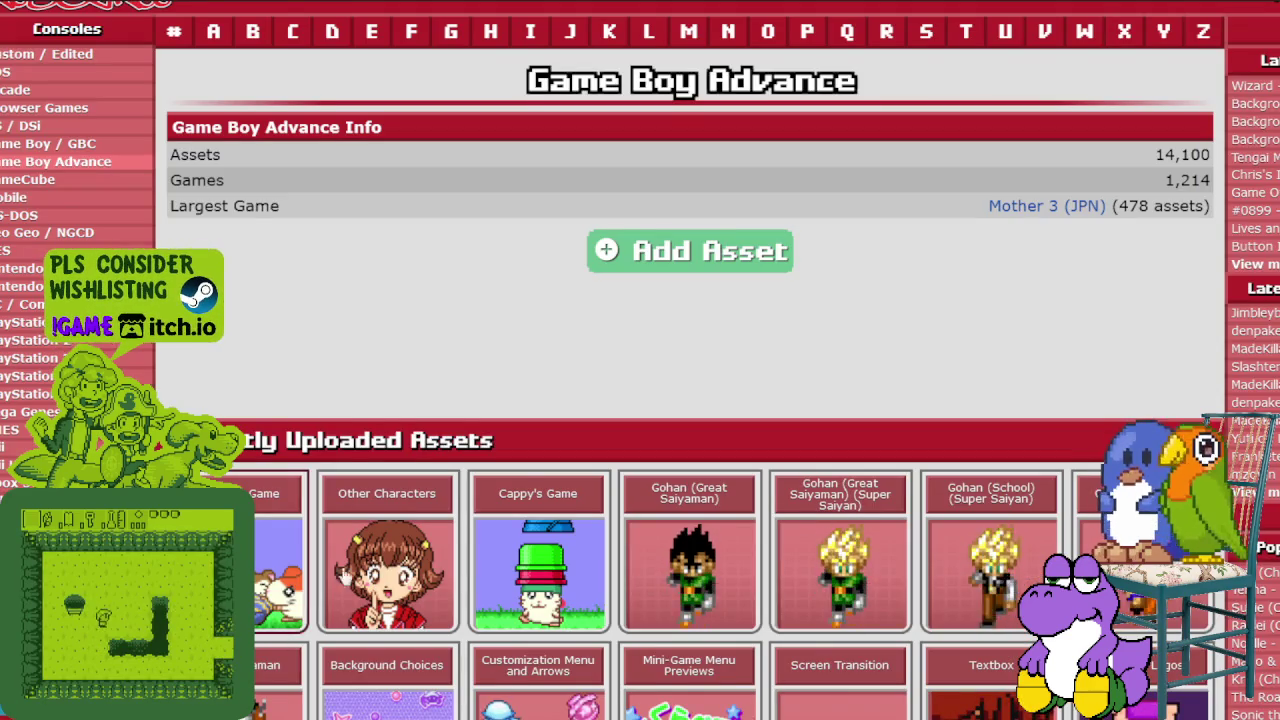
- View the Other Characters sprite sheet, then return to the Game Boy Advance page
{"action": "scroll", "coordinate": [690, 400], "scroll_direction": "down", "scroll_amount": 2}
{"action": "scroll", "coordinate": [690, 400], "scroll_direction": "down", "scroll_amount": 3}
{"action": "left_click", "coordinate": [395, 128]}
{"action": "scroll", "coordinate": [395, 135], "scroll_direction": "down", "scroll_amount": 3}
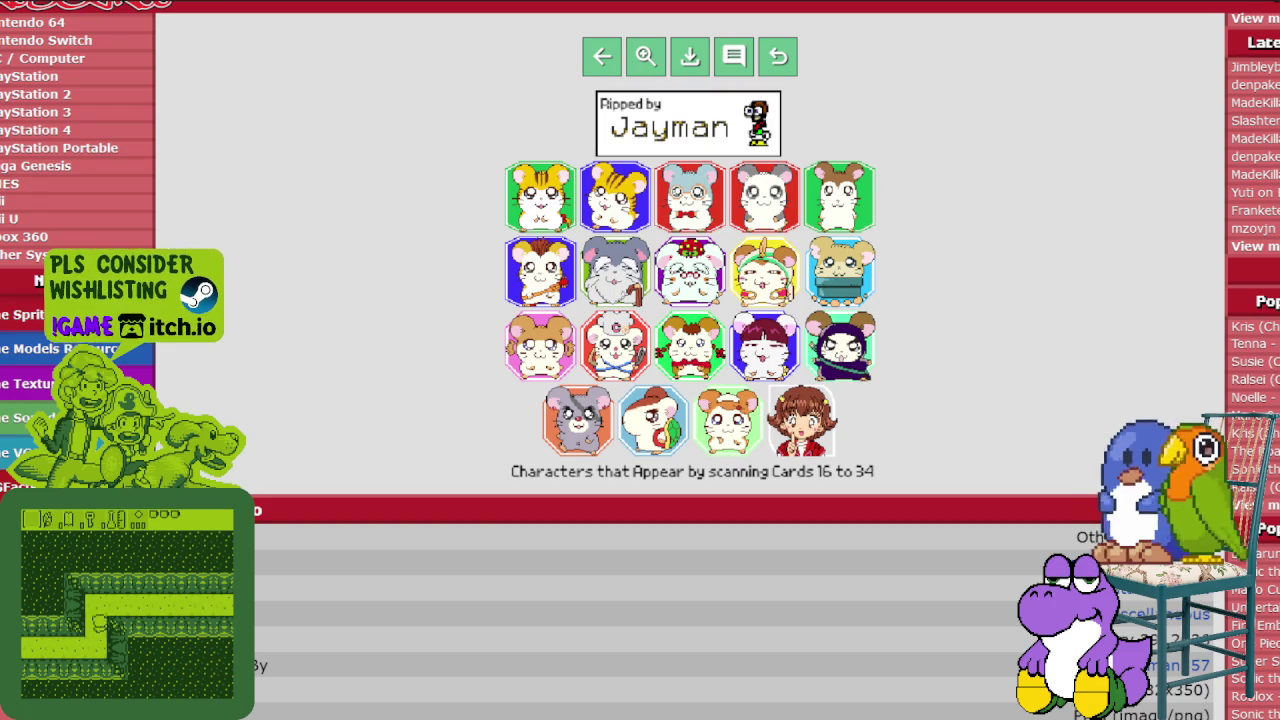
{"action": "key", "text": "alt+Left"}
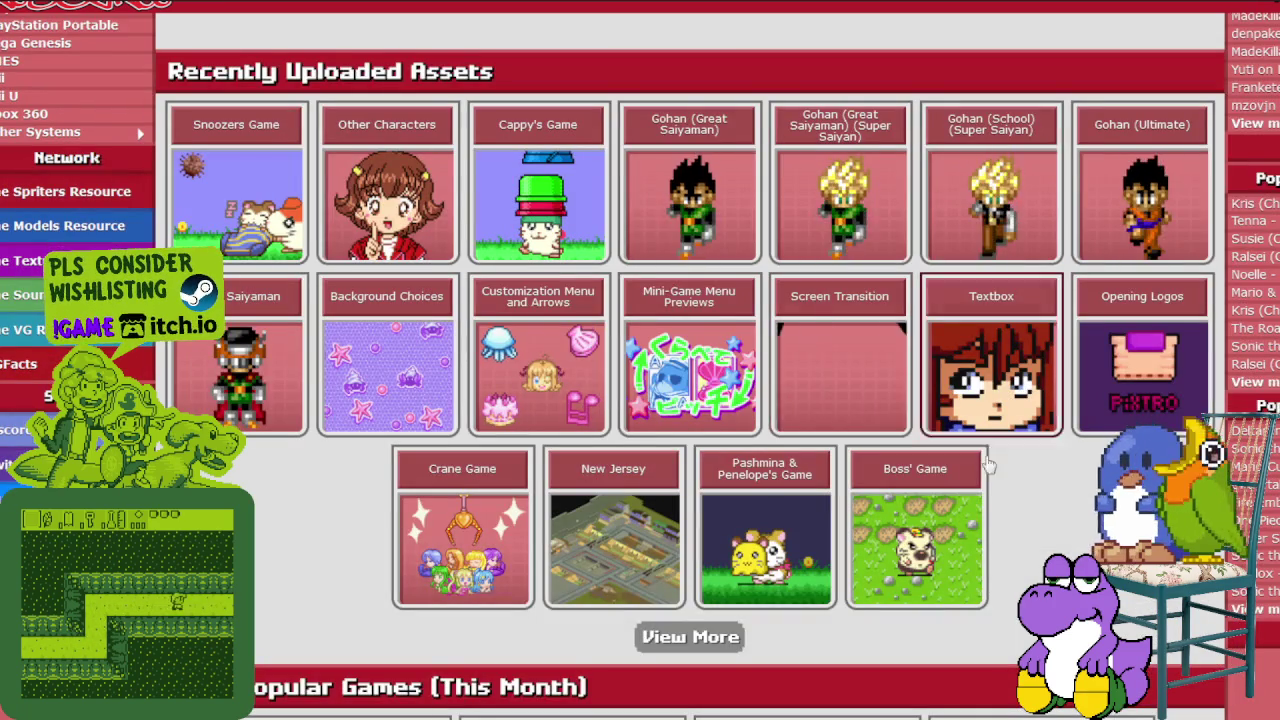
- Filter Game Boy Advance games to letter M and show page 2
{"action": "scroll", "coordinate": [655, 202], "scroll_direction": "up", "scroll_amount": 5}
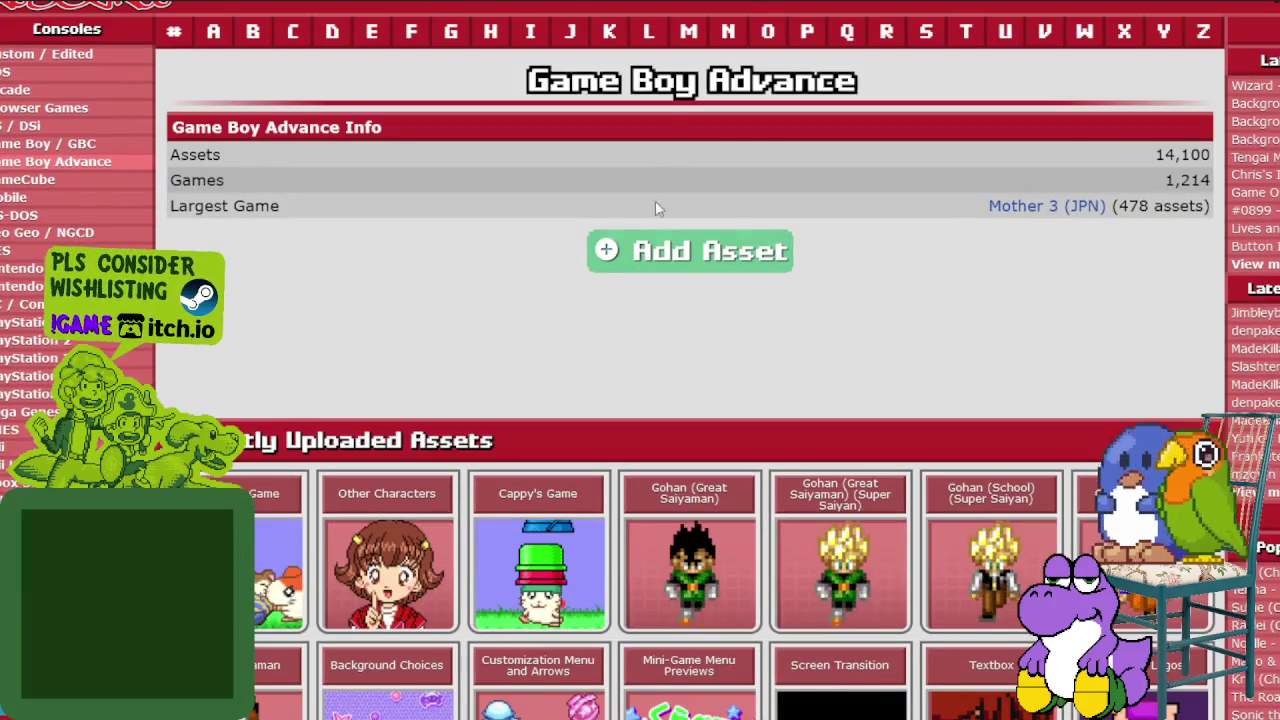
{"action": "left_click", "coordinate": [690, 33]}
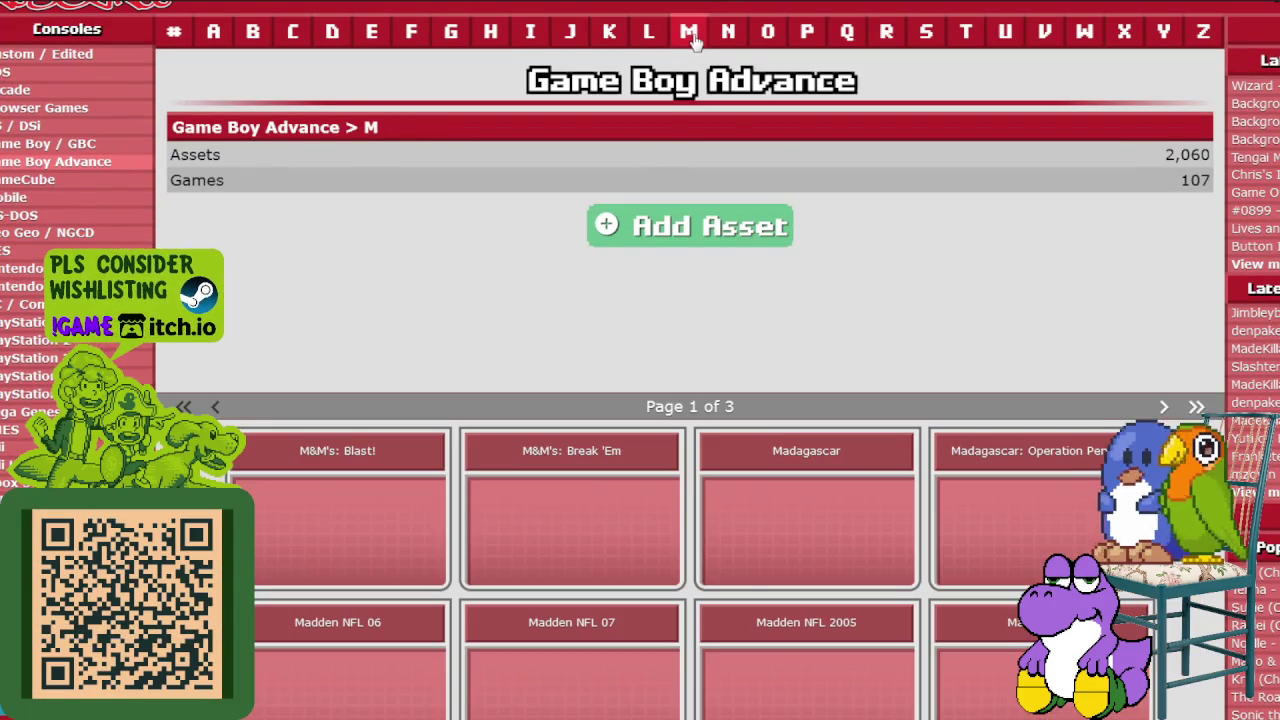
{"action": "scroll", "coordinate": [794, 292], "scroll_direction": "down", "scroll_amount": 2}
{"action": "scroll", "coordinate": [795, 292], "scroll_direction": "down", "scroll_amount": 1}
{"action": "scroll", "coordinate": [797, 294], "scroll_direction": "down", "scroll_amount": 2}
{"action": "scroll", "coordinate": [799, 296], "scroll_direction": "down", "scroll_amount": 1}
{"action": "scroll", "coordinate": [797, 290], "scroll_direction": "up", "scroll_amount": 5}
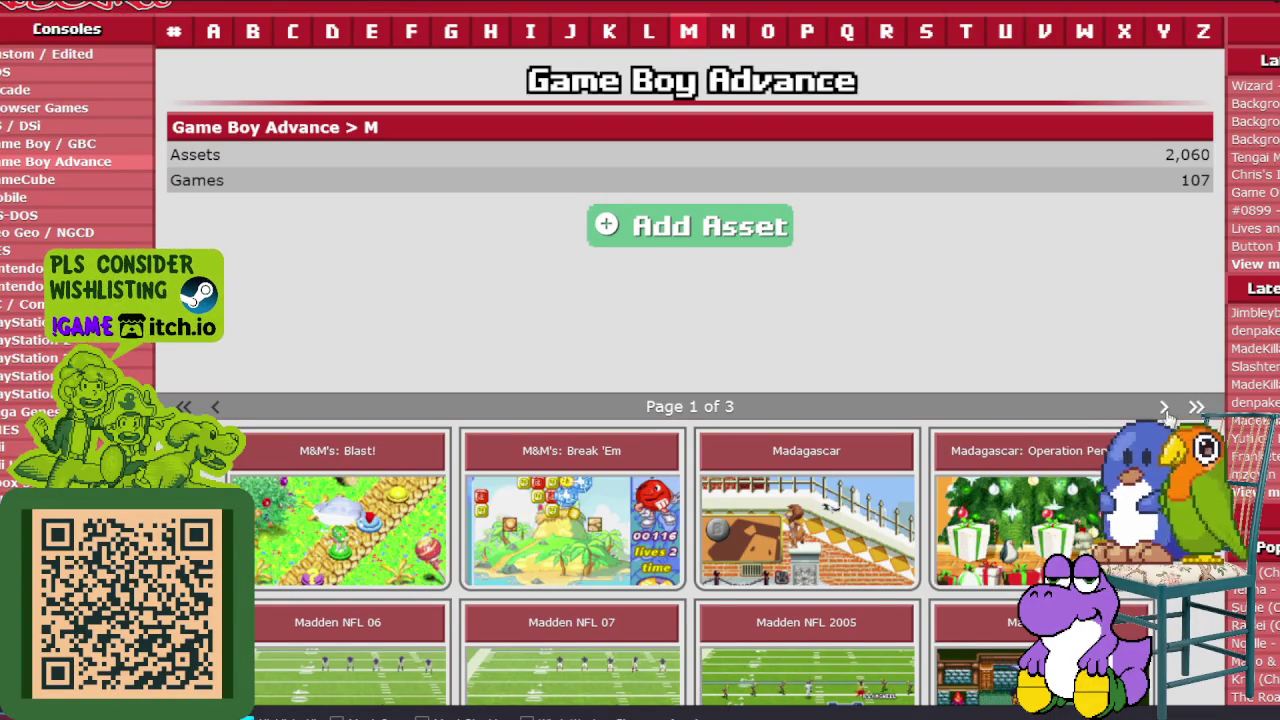
{"action": "key", "text": "Right"}
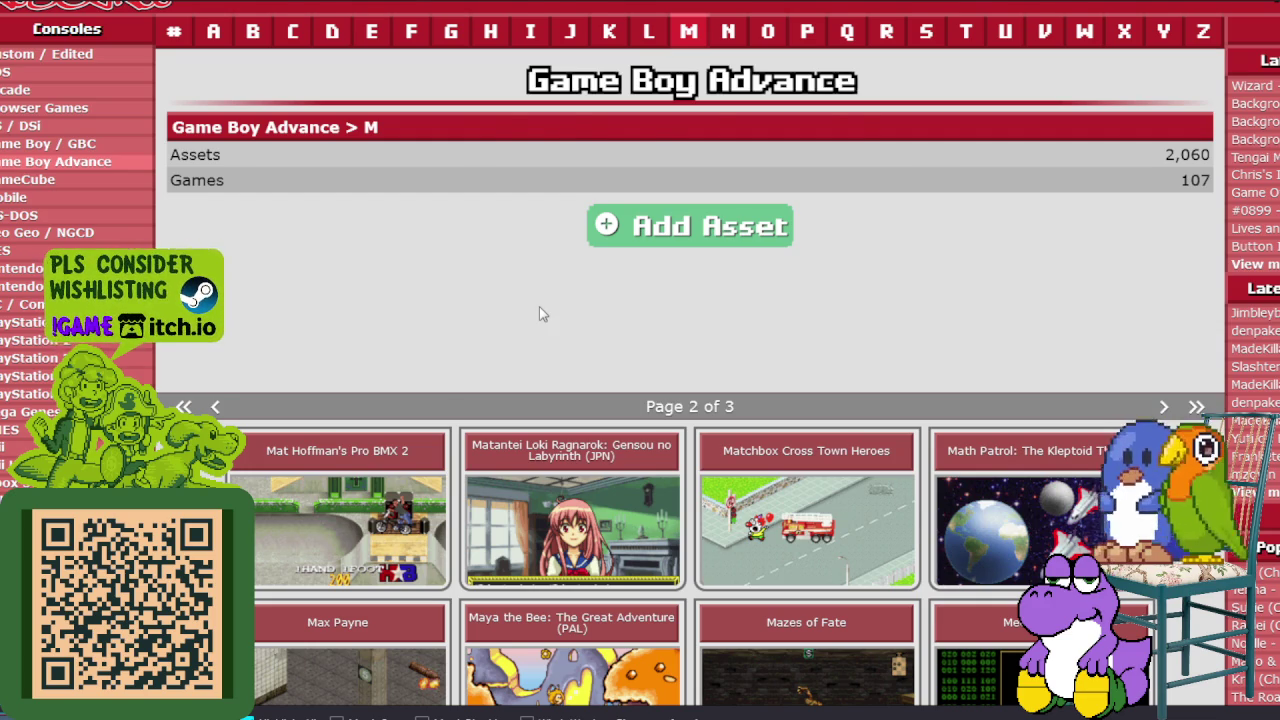
{"action": "scroll", "coordinate": [539, 313], "scroll_direction": "down", "scroll_amount": 10}
- Open Samus Aran's sheet from the Metroid Fusion page, then switch back to Aseprite
{"action": "left_click", "coordinate": [1068, 372]}
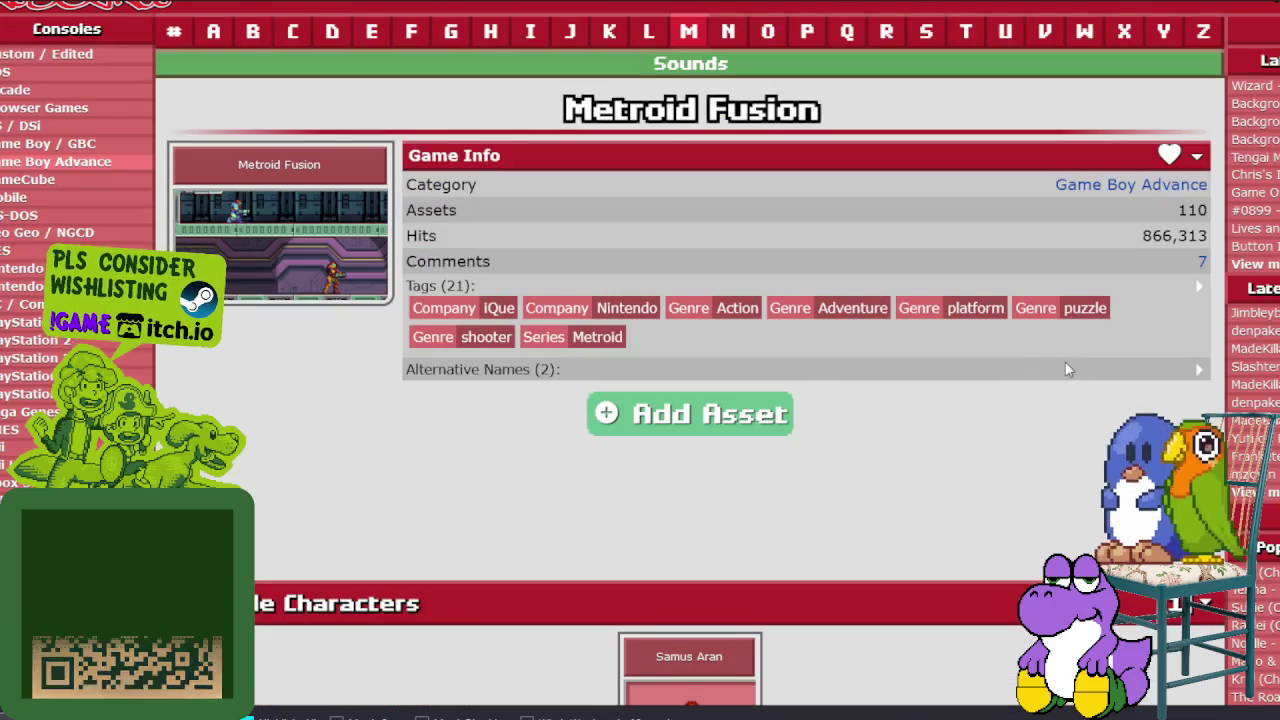
{"action": "scroll", "coordinate": [1040, 365], "scroll_direction": "down", "scroll_amount": 5}
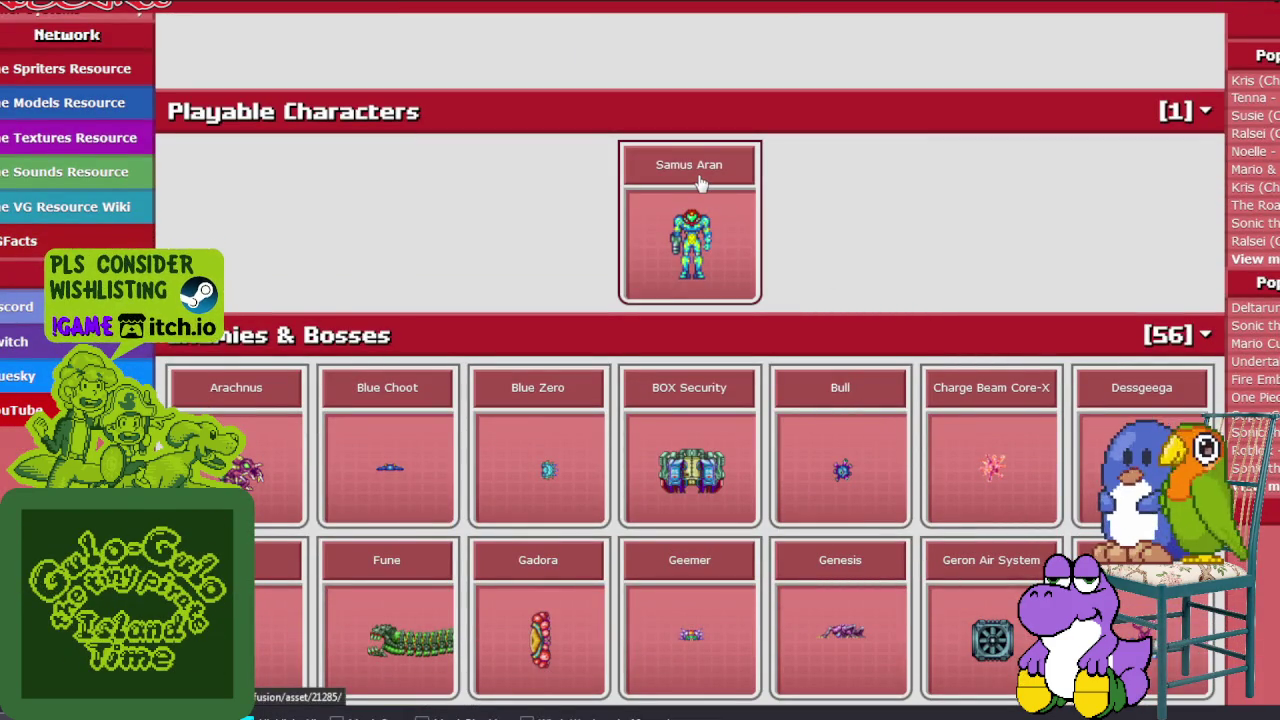
{"action": "left_click", "coordinate": [700, 183]}
{"action": "scroll", "coordinate": [698, 175], "scroll_direction": "down", "scroll_amount": 2}
{"action": "scroll", "coordinate": [760, 232], "scroll_direction": "down", "scroll_amount": 2}
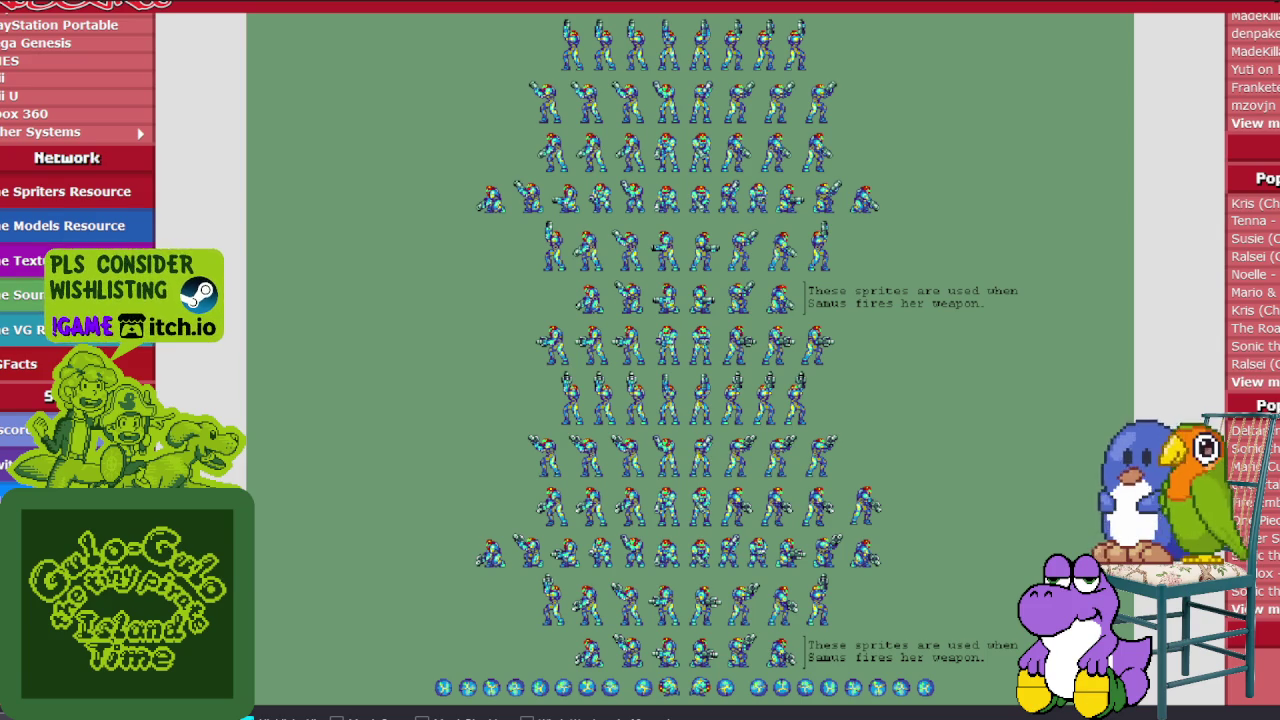
{"action": "key", "text": "alt+Tab"}
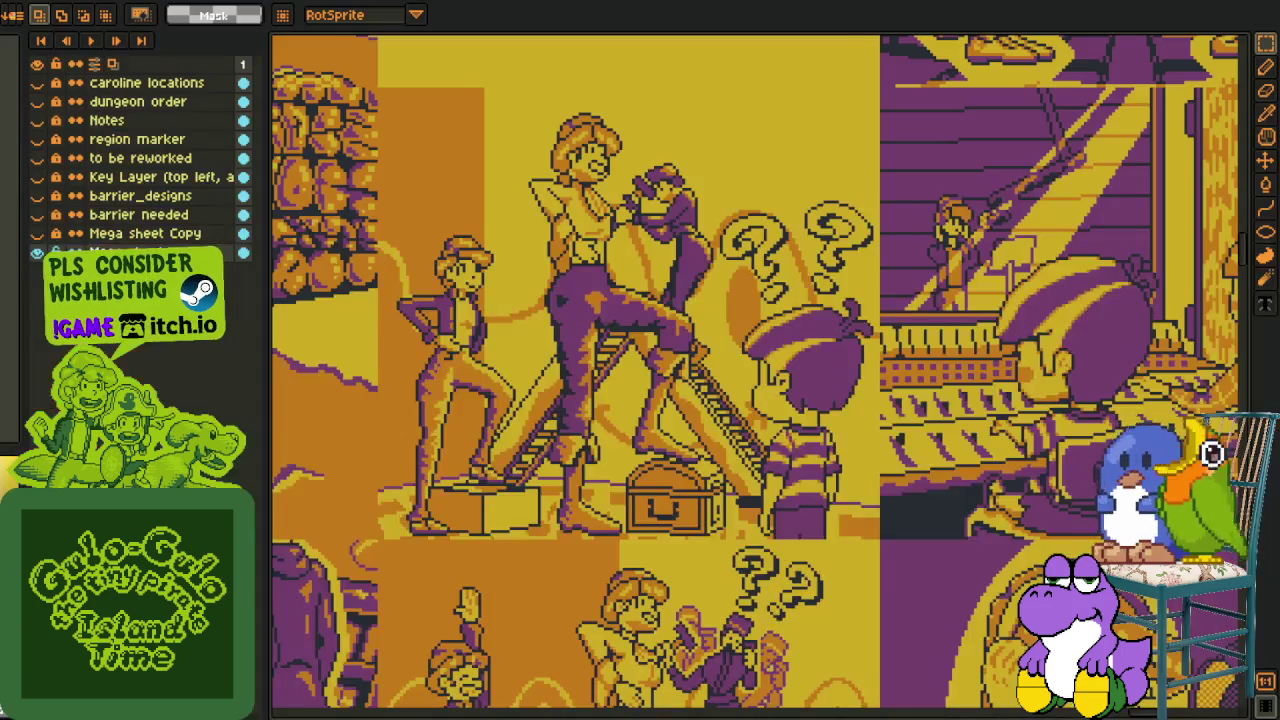
- Create a new sprite, paste the copied Samus sprite sheet, and zoom in
{"action": "key", "text": "alt+f"}
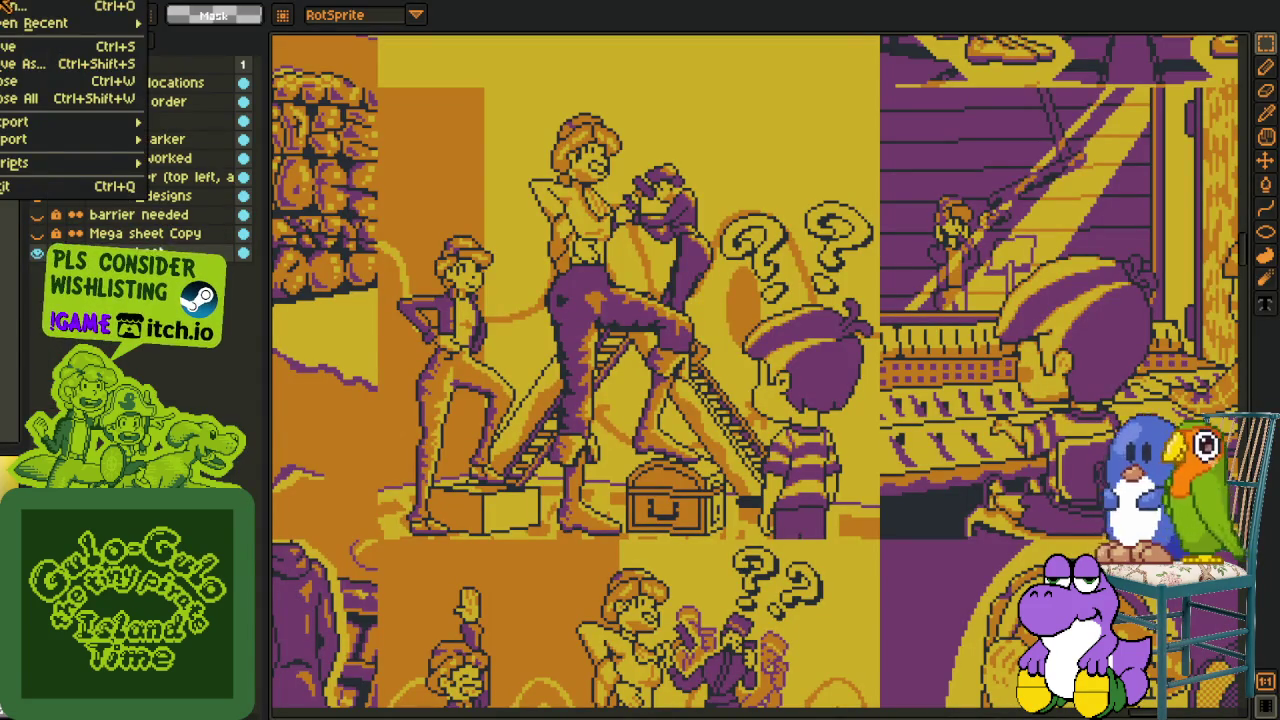
{"action": "key", "text": "Return"}
{"action": "key", "text": "Return"}
{"action": "key", "text": "ctrl+v"}
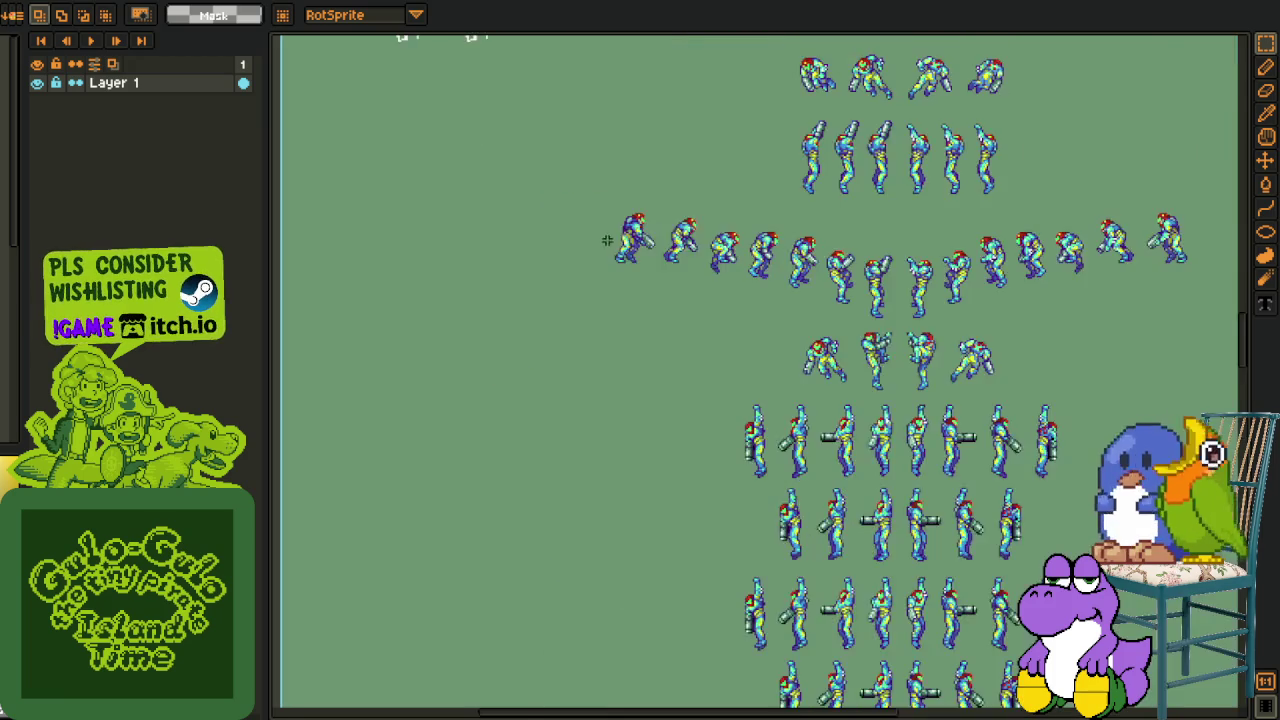
{"action": "scroll", "coordinate": [700, 400], "scroll_direction": "up", "scroll_amount": 5}
{"action": "scroll", "coordinate": [532, 522], "scroll_direction": "up", "scroll_amount": 3}
{"action": "scroll", "coordinate": [600, 535], "scroll_direction": "up", "scroll_amount": 2}
{"action": "scroll", "coordinate": [663, 551], "scroll_direction": "up", "scroll_amount": 2}
{"action": "scroll", "coordinate": [560, 480], "scroll_direction": "left", "scroll_amount": 4}
{"action": "scroll", "coordinate": [560, 480], "scroll_direction": "up", "scroll_amount": 2}
- Pan and zoom across the pasted sheet to bring the Samus sprites into view
{"action": "left_click_drag", "start_coordinate": [534, 495], "coordinate": [611, 540]}
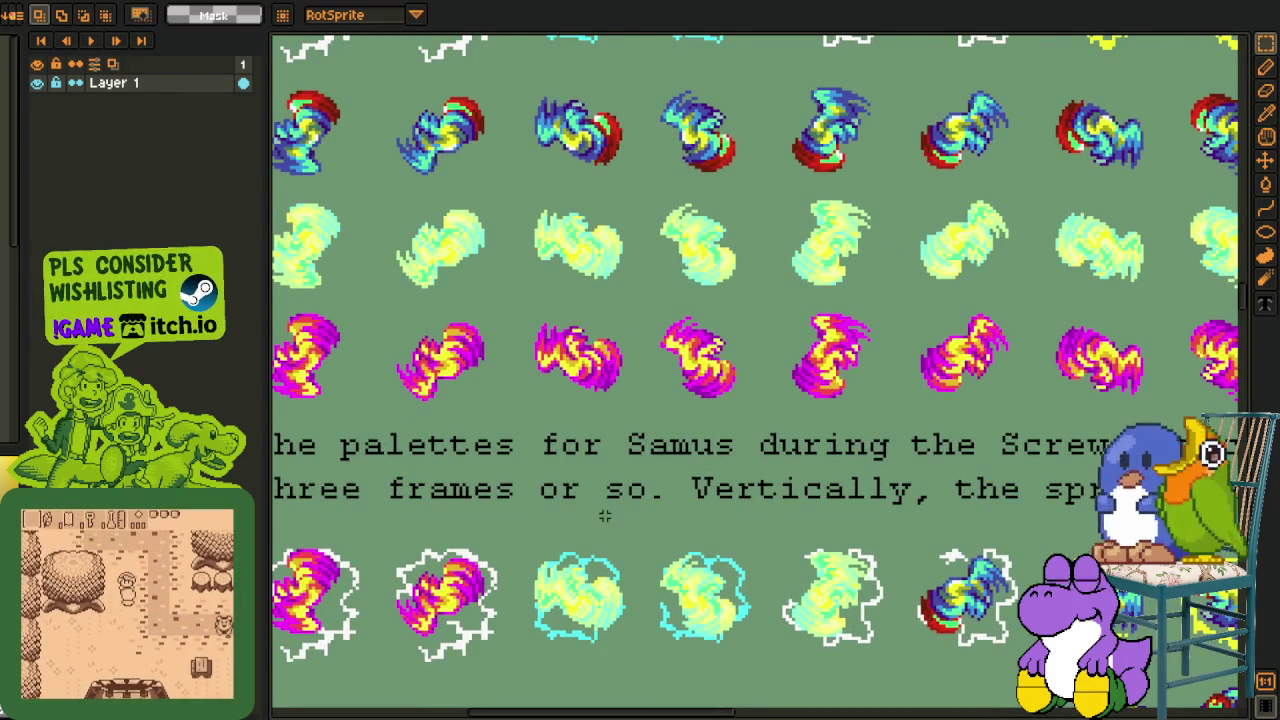
{"action": "scroll", "coordinate": [570, 545], "scroll_direction": "left", "scroll_amount": 2}
{"action": "scroll", "coordinate": [570, 545], "scroll_direction": "left", "scroll_amount": 2}
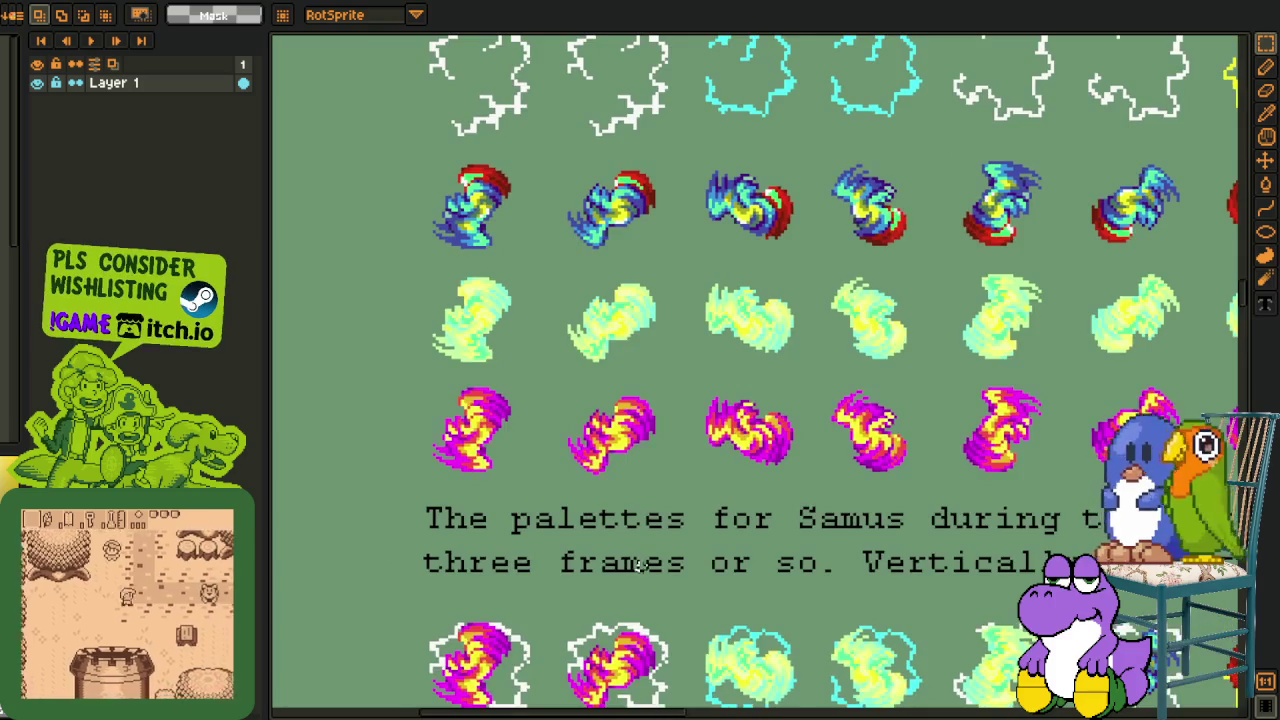
{"action": "scroll", "coordinate": [575, 545], "scroll_direction": "up", "scroll_amount": 2}
{"action": "scroll", "coordinate": [645, 534], "scroll_direction": "down", "scroll_amount": 2}
{"action": "scroll", "coordinate": [660, 520], "scroll_direction": "down", "scroll_amount": 2}
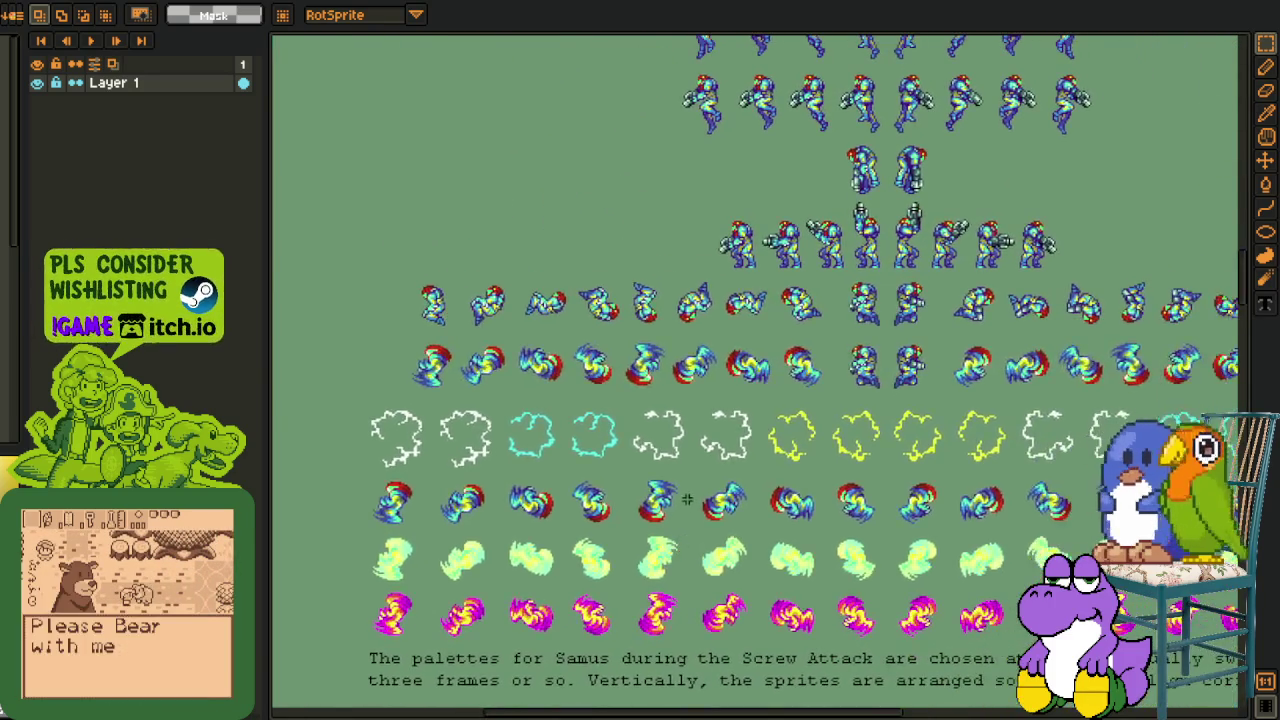
{"action": "scroll", "coordinate": [689, 495], "scroll_direction": "up", "scroll_amount": 2}
{"action": "left_click_drag", "start_coordinate": [563, 308], "coordinate": [814, 520]}
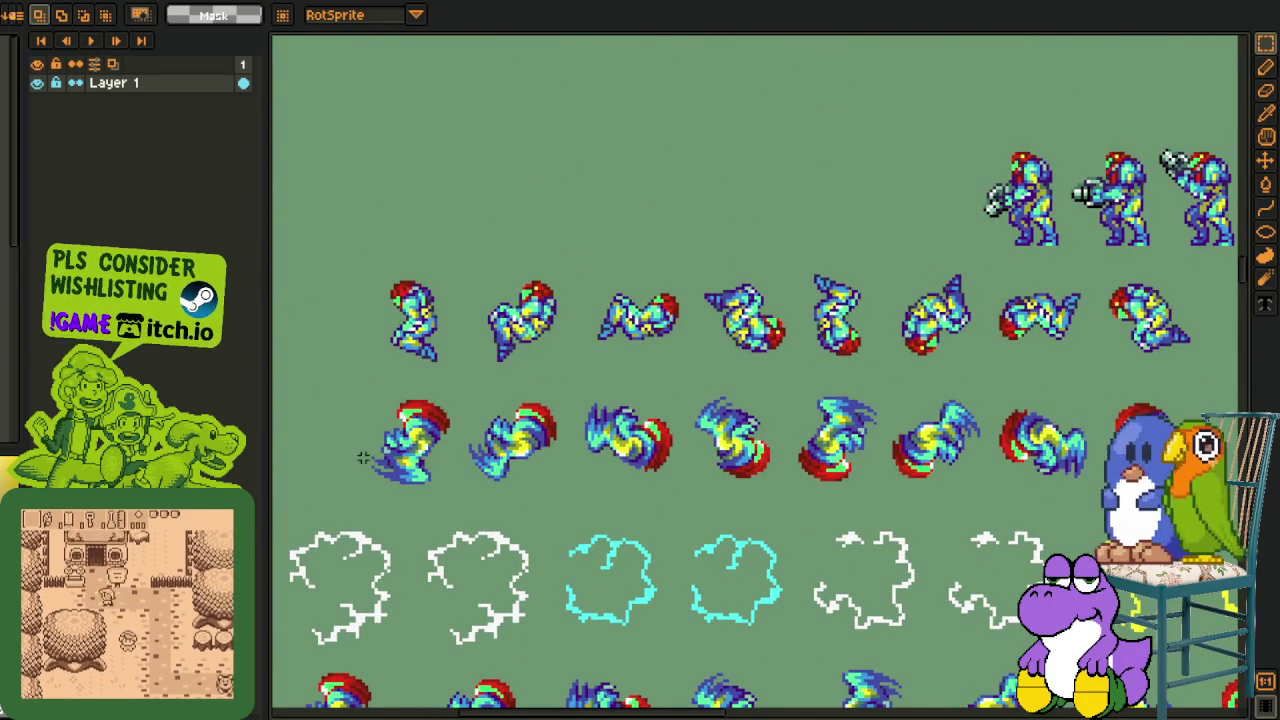
{"action": "scroll", "coordinate": [363, 457], "scroll_direction": "up", "scroll_amount": 2}
- Marquee-select single Screw Attack sprites, then pan to reveal more sprites
{"action": "mouse_move", "coordinate": [350, 293]}
{"action": "left_mouse_down"}
{"action": "mouse_move", "coordinate": [508, 543]}
{"action": "mouse_move", "coordinate": [543, 539]}
{"action": "left_mouse_up"}
{"action": "scroll", "coordinate": [665, 517], "scroll_direction": "down", "scroll_amount": 1}
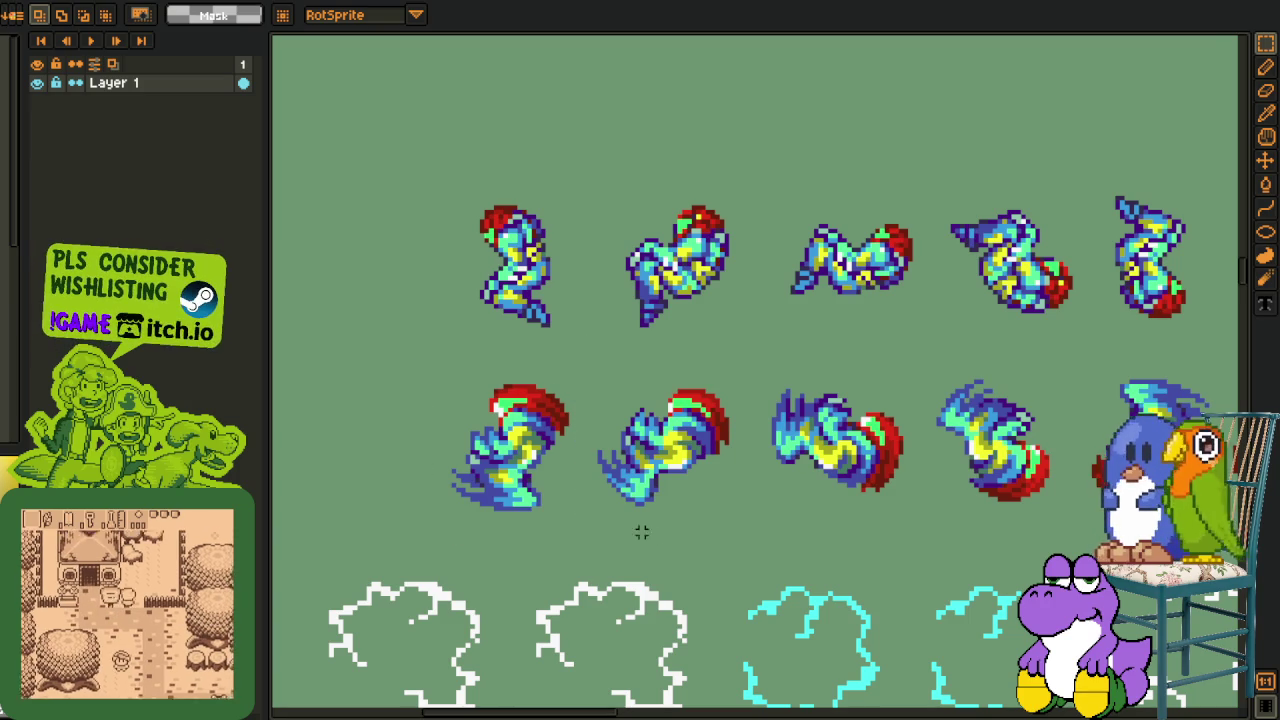
{"action": "left_click_drag", "start_coordinate": [414, 350], "coordinate": [591, 548]}
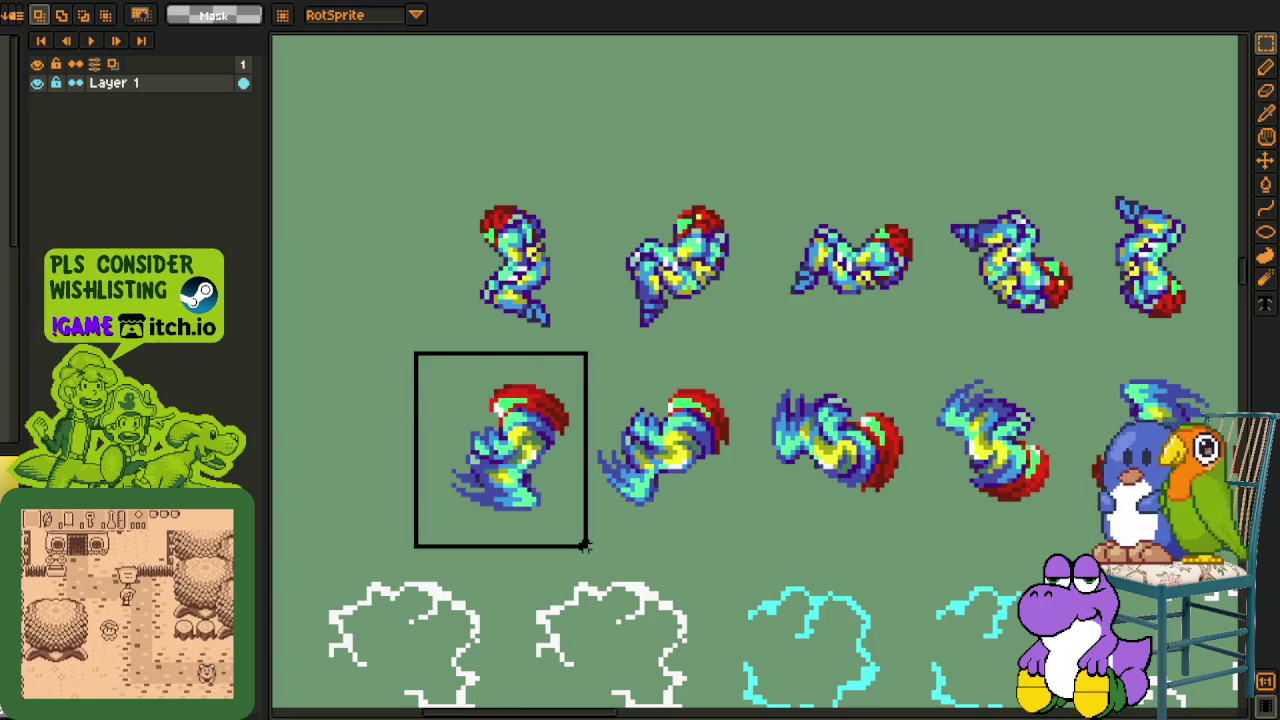
{"action": "scroll", "coordinate": [709, 517], "scroll_direction": "down", "scroll_amount": 1}
{"action": "left_click_drag", "start_coordinate": [829, 549], "coordinate": [638, 455]}
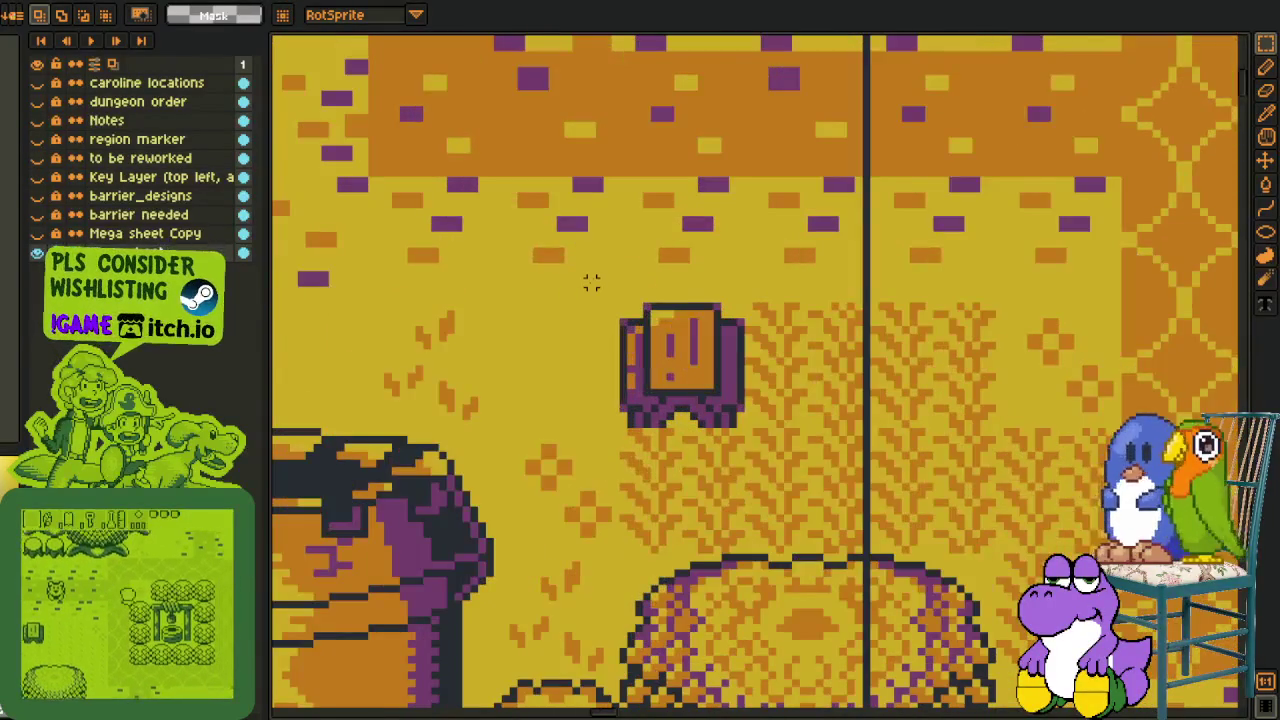
- Marquee the exclamation-mark sprite on the dungeon map, then return to the Samus sprite sheet
{"action": "left_click_drag", "start_coordinate": [591, 283], "coordinate": [831, 480]}
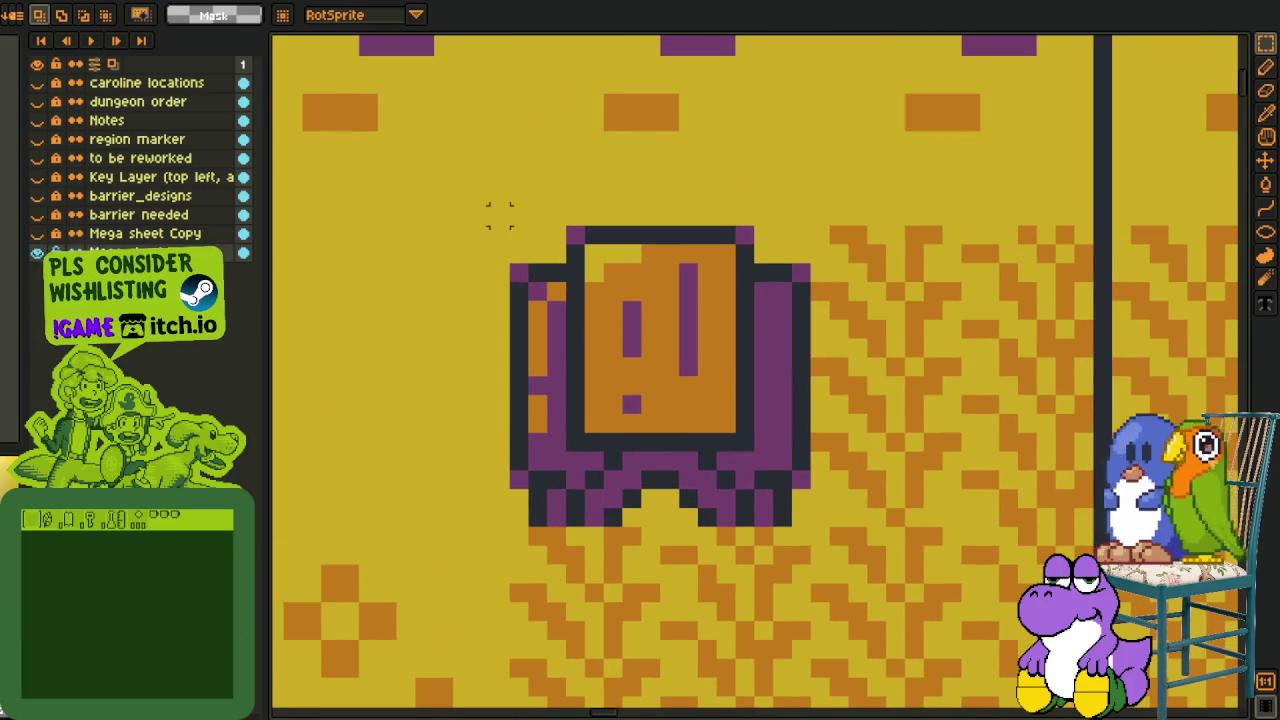
{"action": "left_click_drag", "start_coordinate": [489, 206], "coordinate": [813, 566]}
{"action": "scroll", "coordinate": [928, 497], "scroll_direction": "down", "scroll_amount": 2}
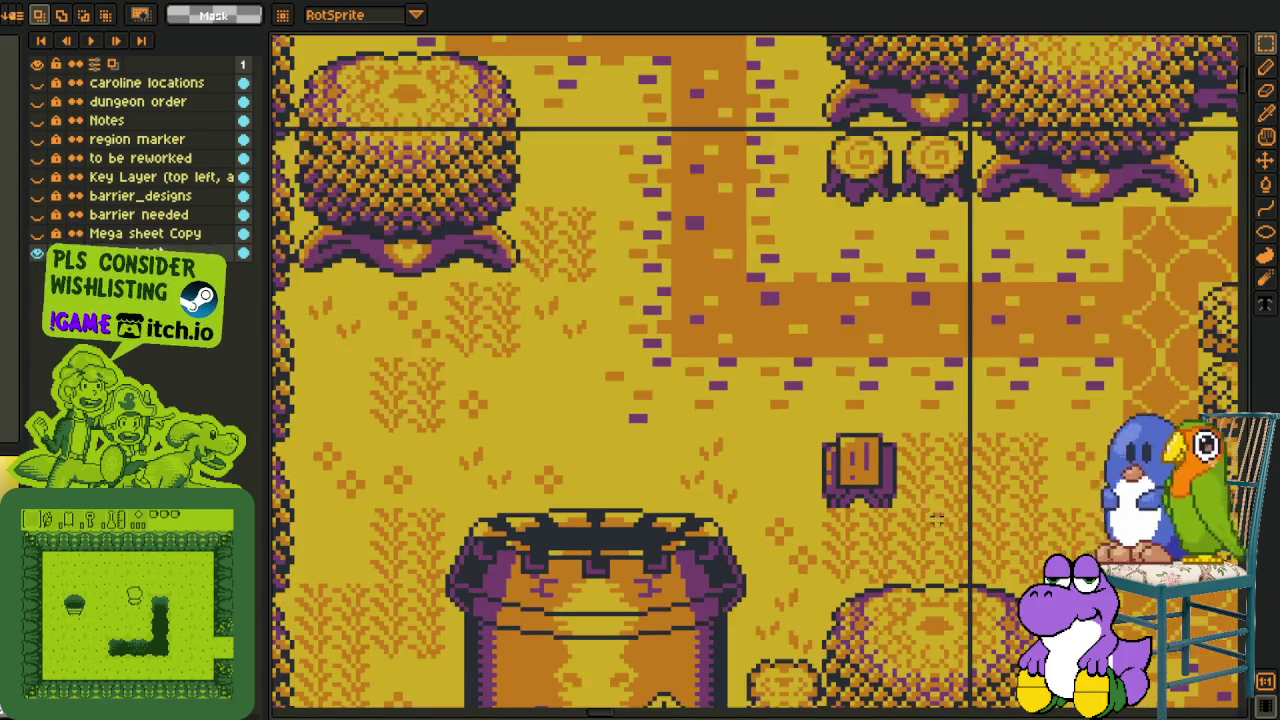
{"action": "left_click_drag", "start_coordinate": [928, 497], "coordinate": [740, 439]}
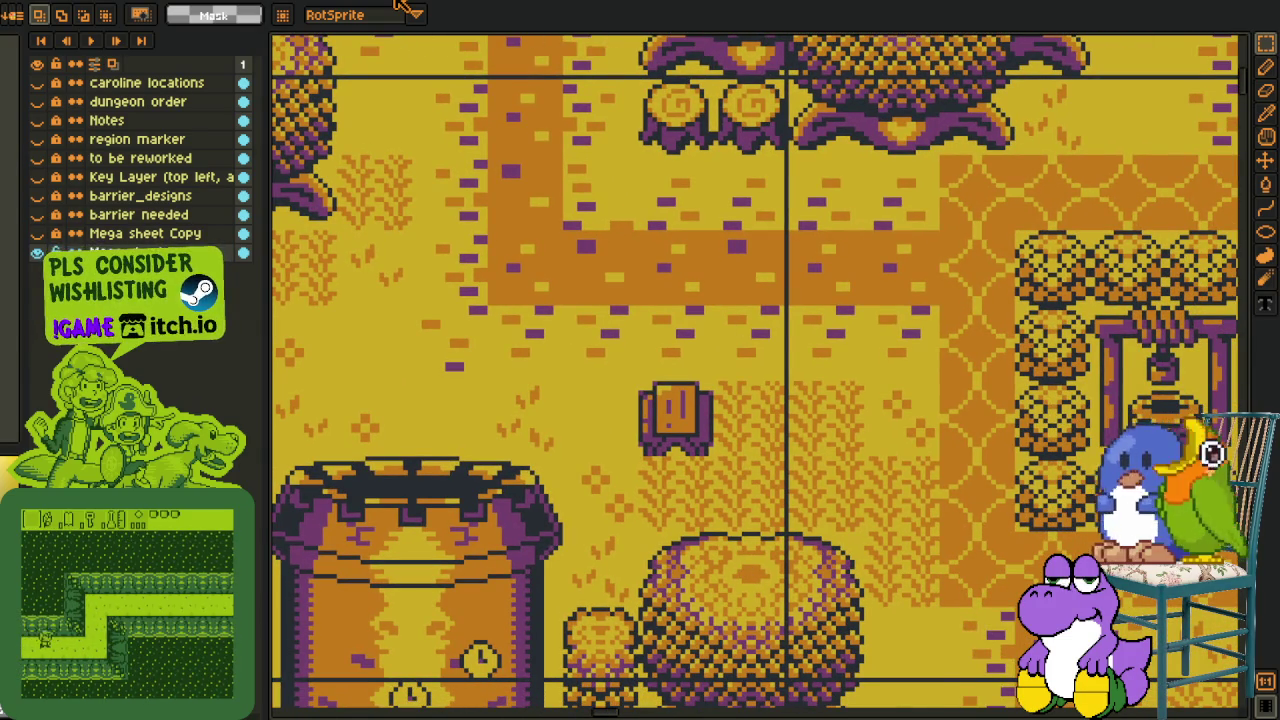
{"action": "key", "text": "ctrl+Tab"}
{"action": "scroll", "coordinate": [681, 272], "scroll_direction": "down", "scroll_amount": 3}
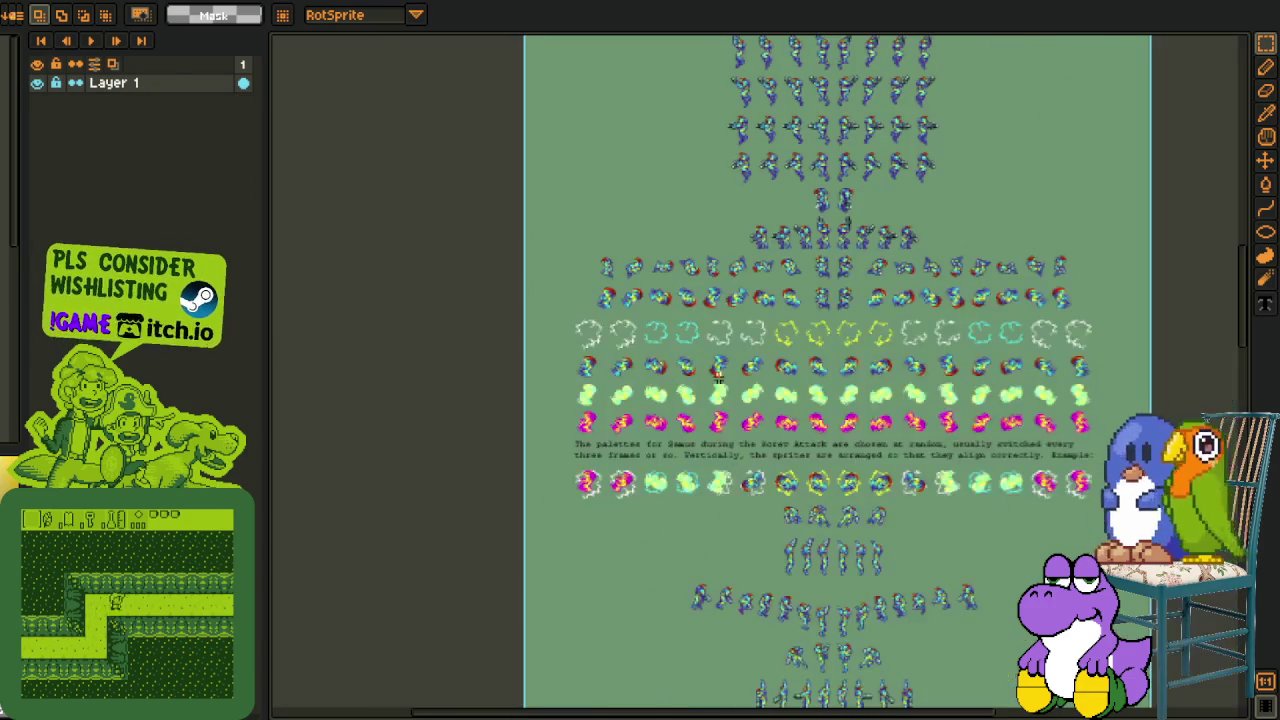
- Zoom in and out around the Samus sprite sheet
{"action": "scroll", "coordinate": [723, 457], "scroll_direction": "up", "scroll_amount": 2}
{"action": "scroll", "coordinate": [718, 400], "scroll_direction": "up", "scroll_amount": 2}
{"action": "scroll", "coordinate": [710, 440], "scroll_direction": "up", "scroll_amount": 5}
{"action": "scroll", "coordinate": [700, 480], "scroll_direction": "up", "scroll_amount": 3}
{"action": "scroll", "coordinate": [734, 425], "scroll_direction": "up", "scroll_amount": 2}
{"action": "scroll", "coordinate": [732, 420], "scroll_direction": "down", "scroll_amount": 2}
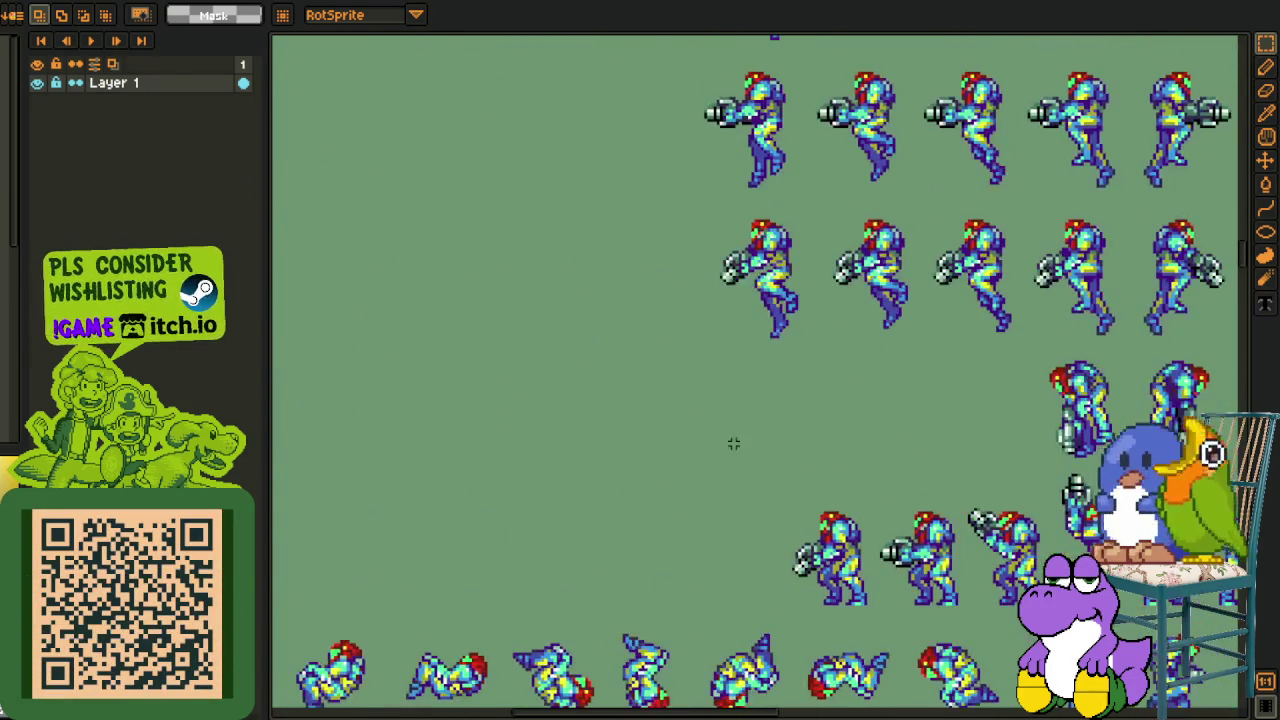
{"action": "scroll", "coordinate": [762, 392], "scroll_direction": "up", "scroll_amount": 3}
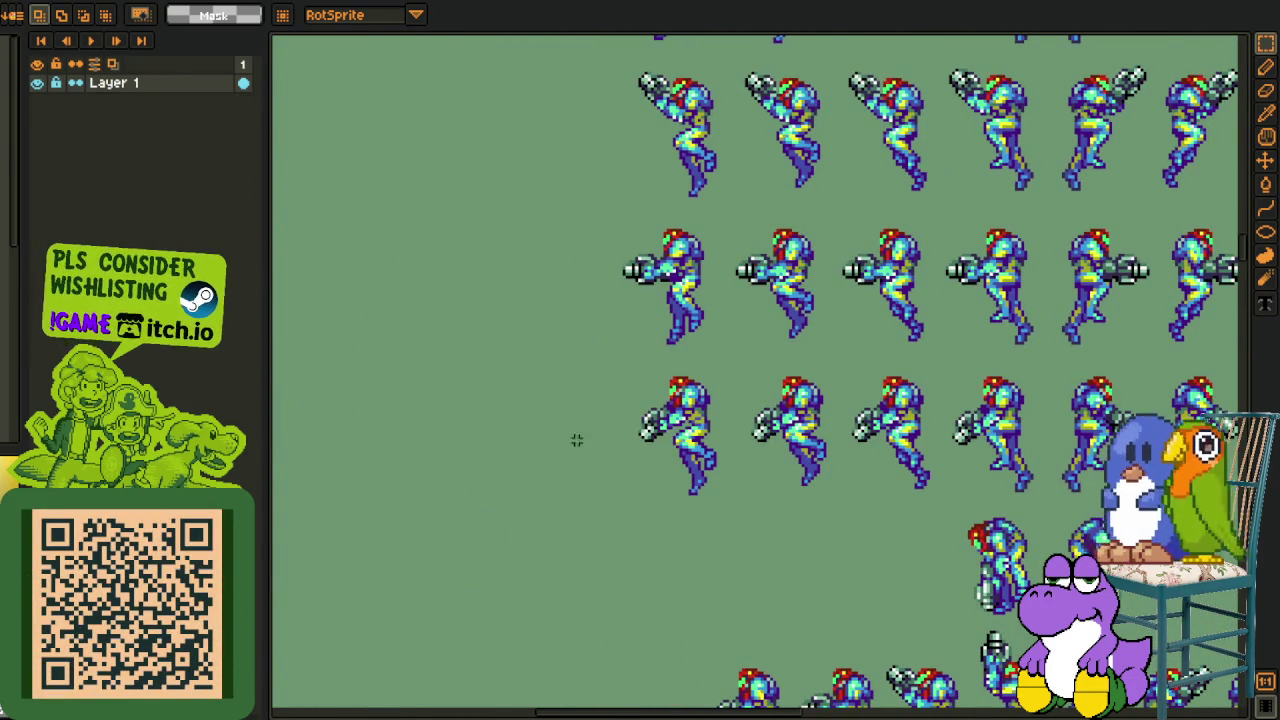
{"action": "scroll", "coordinate": [651, 384], "scroll_direction": "down", "scroll_amount": 2}
{"action": "scroll", "coordinate": [620, 450], "scroll_direction": "up", "scroll_amount": 2}
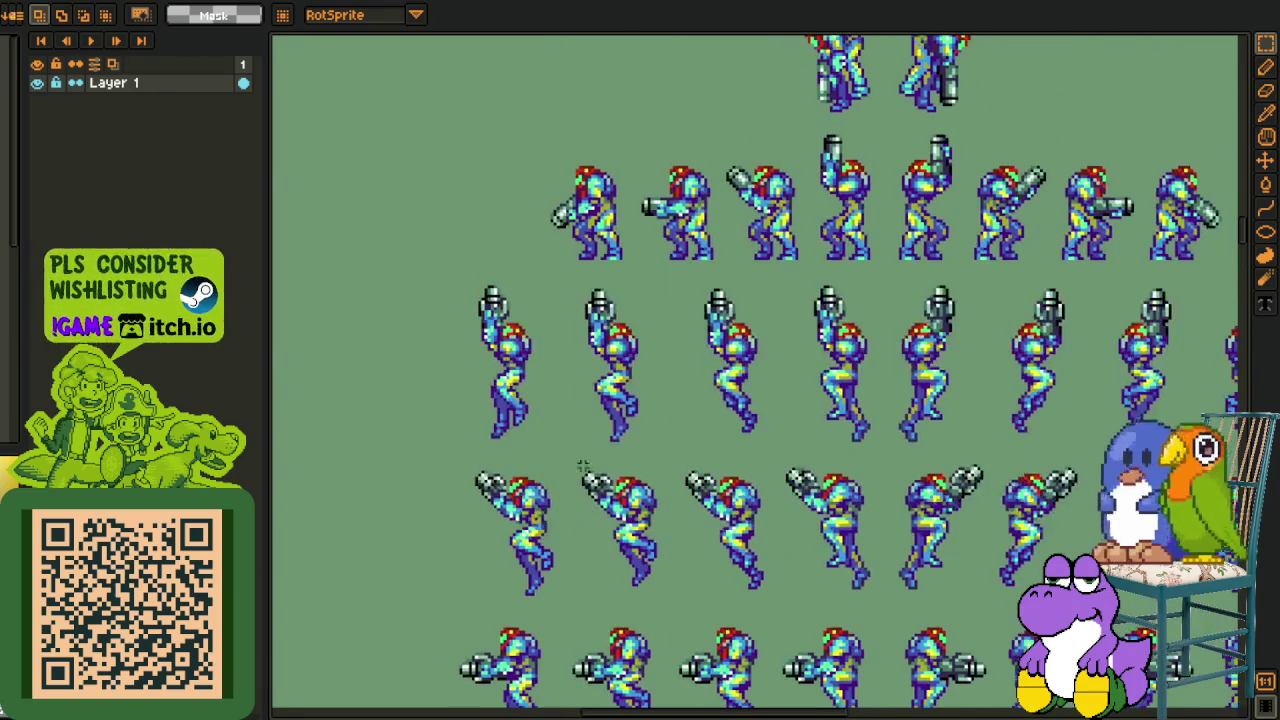
{"action": "scroll", "coordinate": [660, 300], "scroll_direction": "up", "scroll_amount": 1}
{"action": "scroll", "coordinate": [700, 305], "scroll_direction": "down", "scroll_amount": 1}
{"action": "scroll", "coordinate": [722, 312], "scroll_direction": "up", "scroll_amount": 2}
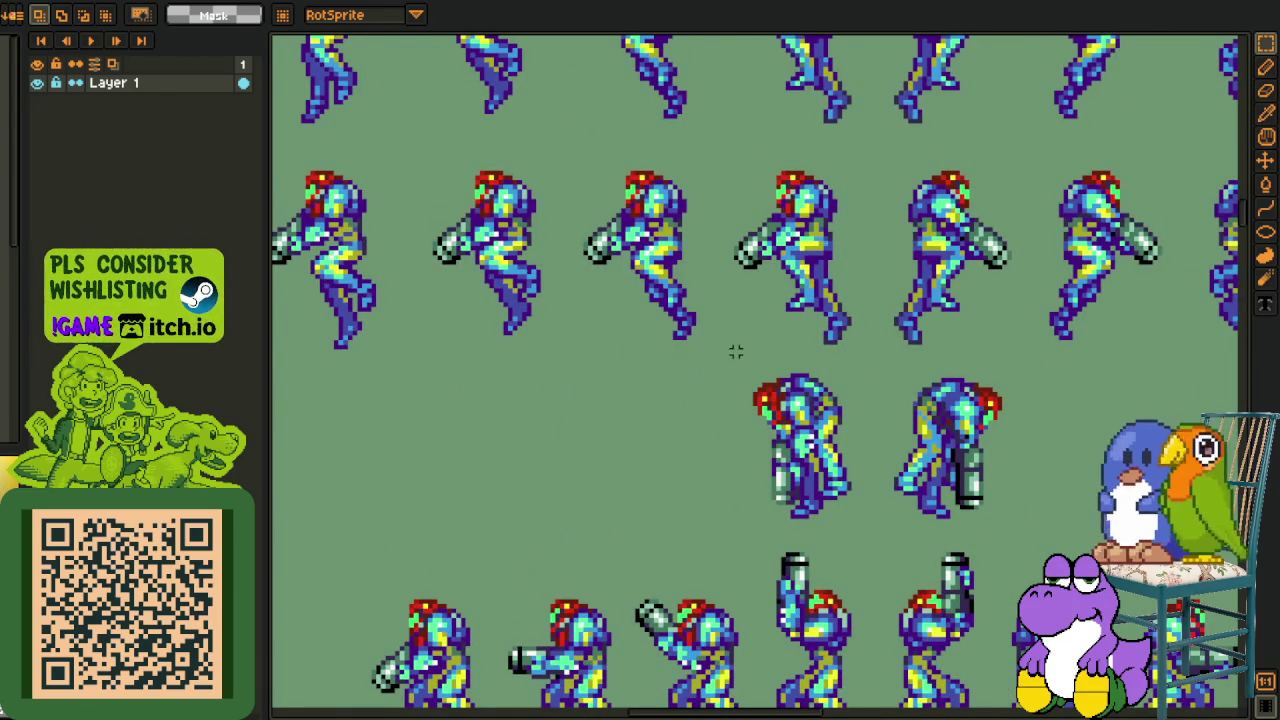
{"action": "scroll", "coordinate": [740, 346], "scroll_direction": "down", "scroll_amount": 3}
- Pan across the small Samus sprite rows, then bring up the boy-and-ducks cutscene document
{"action": "left_click_drag", "start_coordinate": [740, 346], "coordinate": [708, 609]}
{"action": "scroll", "coordinate": [700, 600], "scroll_direction": "up", "scroll_amount": 2}
{"action": "scroll", "coordinate": [677, 585], "scroll_direction": "up", "scroll_amount": 2}
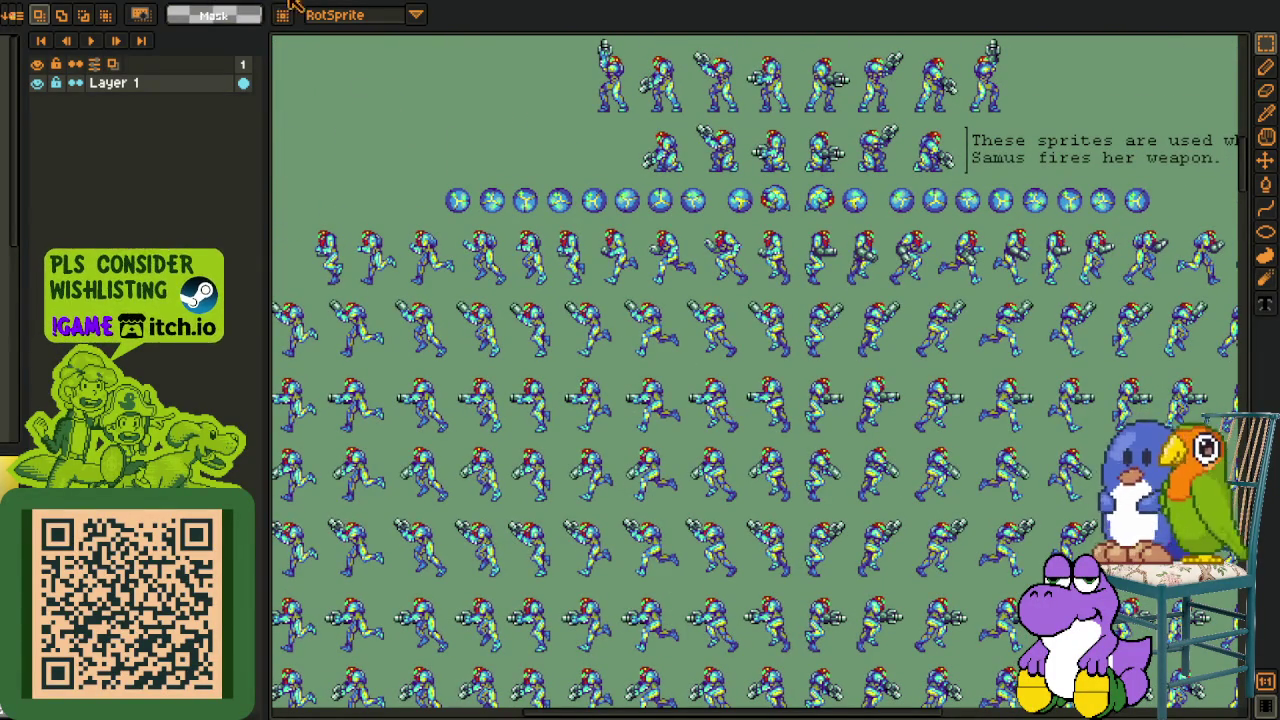
{"action": "left_click", "coordinate": [50, 6]}
{"action": "scroll", "coordinate": [751, 340], "scroll_direction": "down", "scroll_amount": 3}
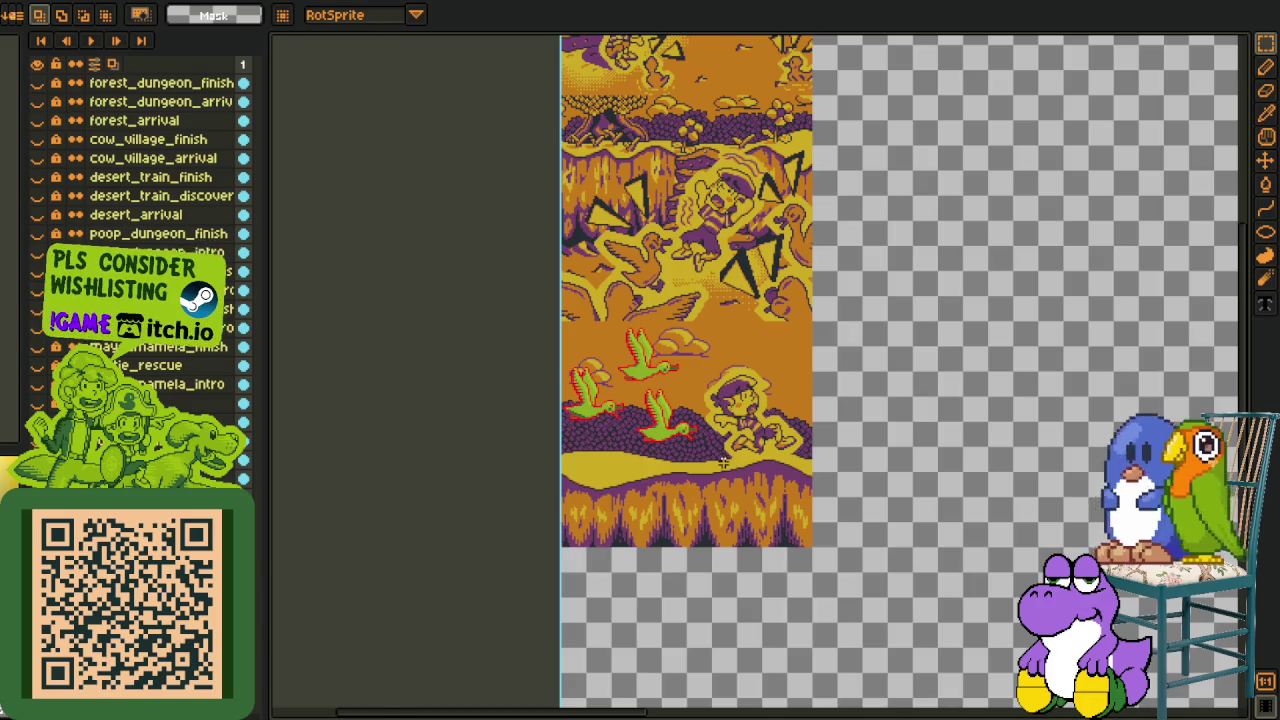
- Zoom in and marquee-select a block around the boy's arm in the cutscene
{"action": "scroll", "coordinate": [722, 462], "scroll_direction": "up", "scroll_amount": 2}
{"action": "scroll", "coordinate": [357, 484], "scroll_direction": "up", "scroll_amount": 1}
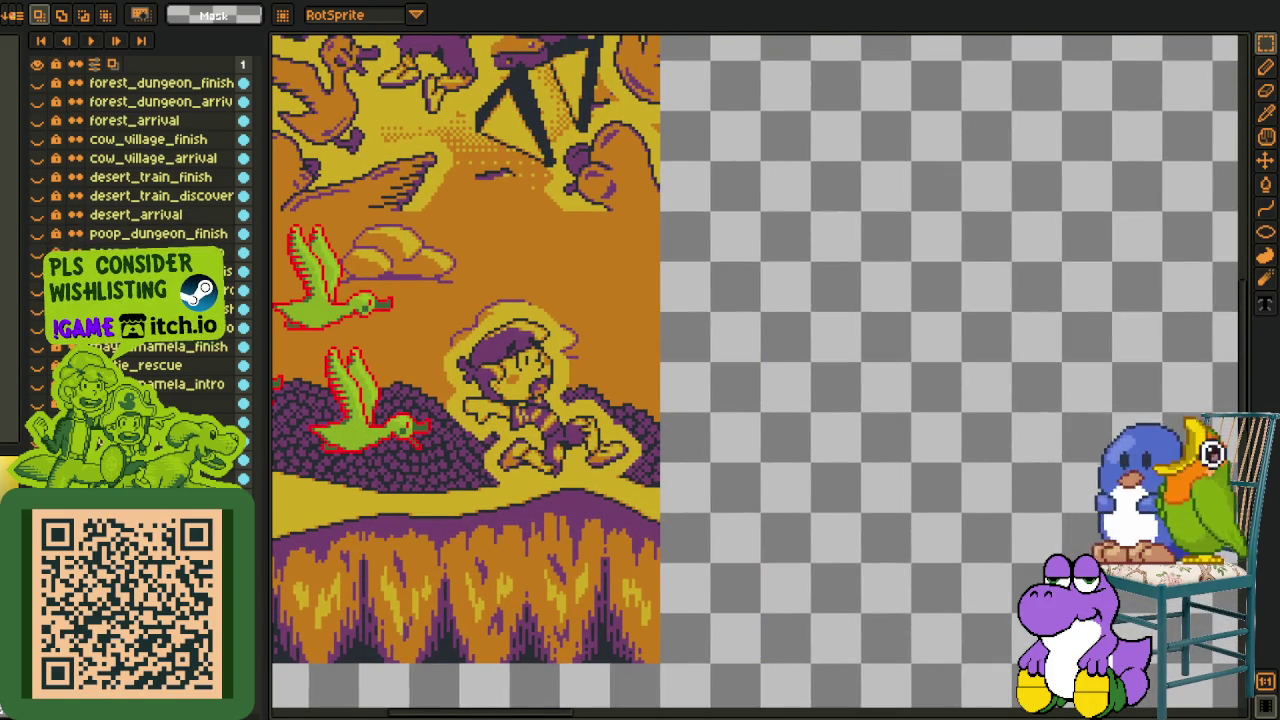
{"action": "scroll", "coordinate": [515, 455], "scroll_direction": "up", "scroll_amount": 1}
{"action": "left_click_drag", "start_coordinate": [400, 265], "coordinate": [594, 466]}
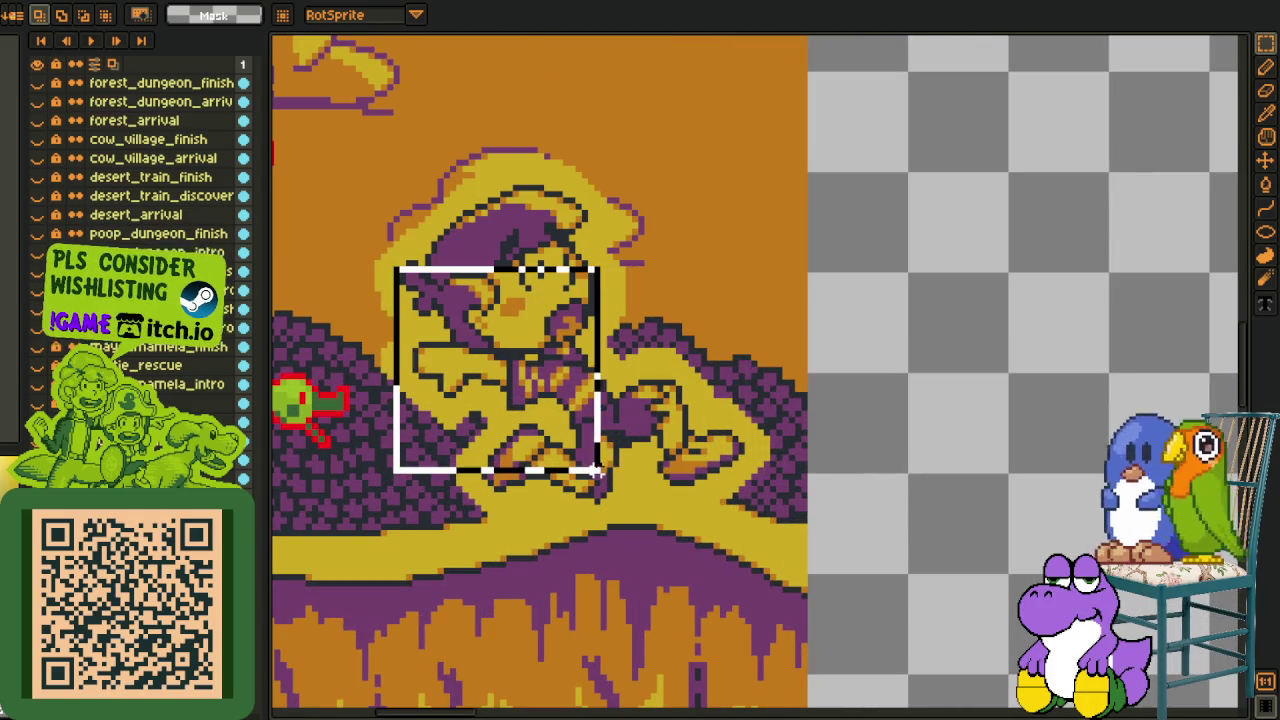
{"action": "scroll", "coordinate": [540, 430], "scroll_direction": "up", "scroll_amount": 1}
{"action": "scroll", "coordinate": [545, 437], "scroll_direction": "up", "scroll_amount": 1}
{"action": "scroll", "coordinate": [480, 380], "scroll_direction": "up", "scroll_amount": 1}
{"action": "scroll", "coordinate": [418, 325], "scroll_direction": "up", "scroll_amount": 1}
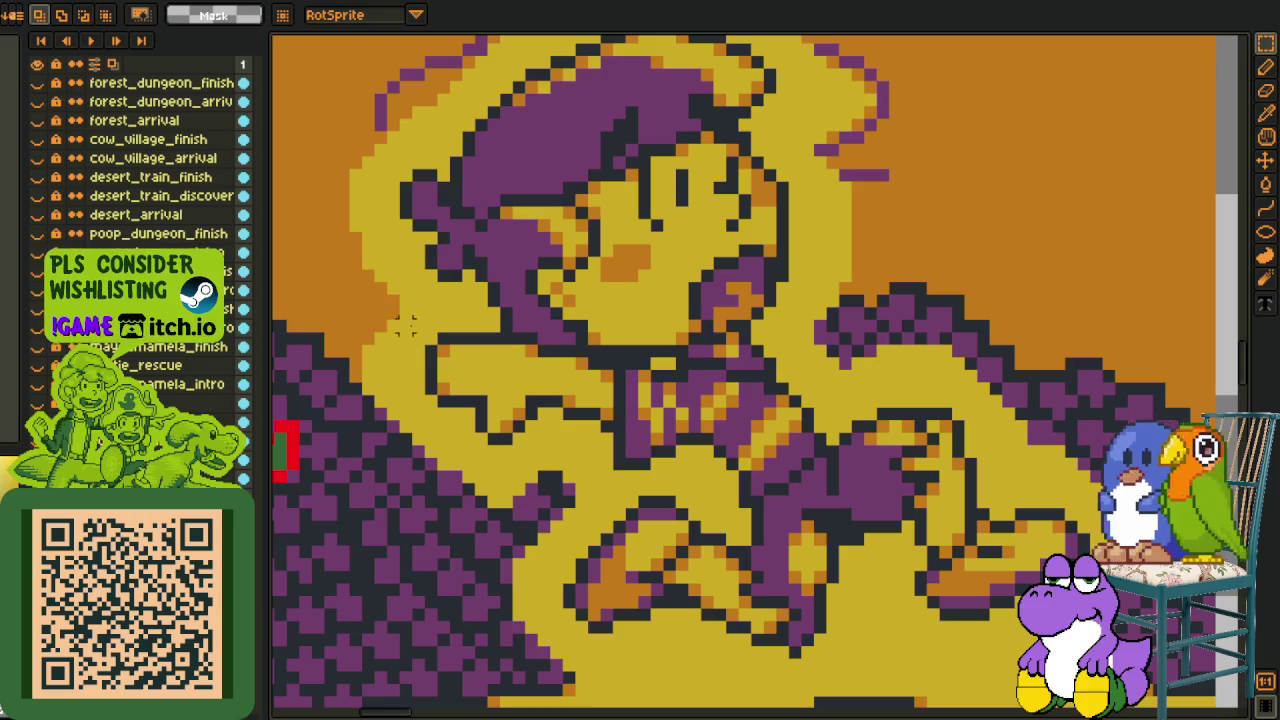
{"action": "left_click_drag", "start_coordinate": [358, 266], "coordinate": [604, 536]}
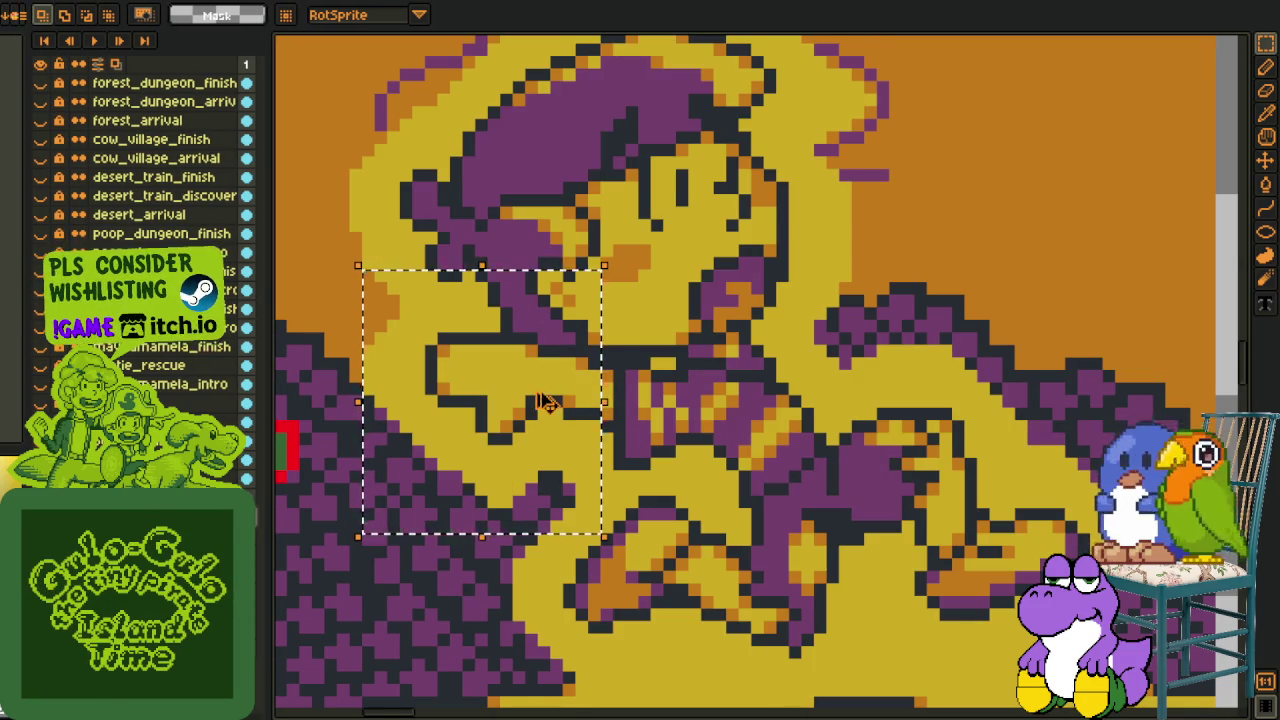
- Trial-delete the arm selection and a moved block, undoing each so the arm stays intact
{"action": "key", "text": "Delete"}
{"action": "key", "text": "ctrl+z"}
{"action": "left_click_drag", "start_coordinate": [545, 406], "coordinate": [620, 418]}
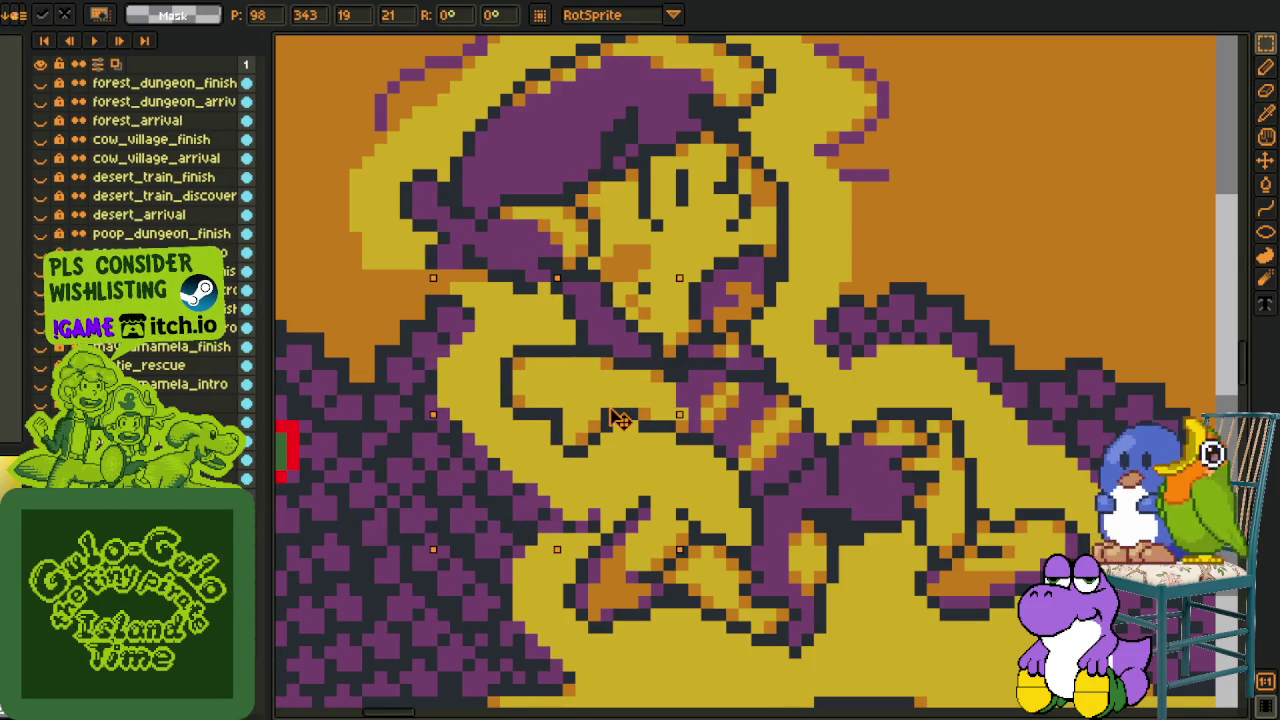
{"action": "key", "text": "Delete"}
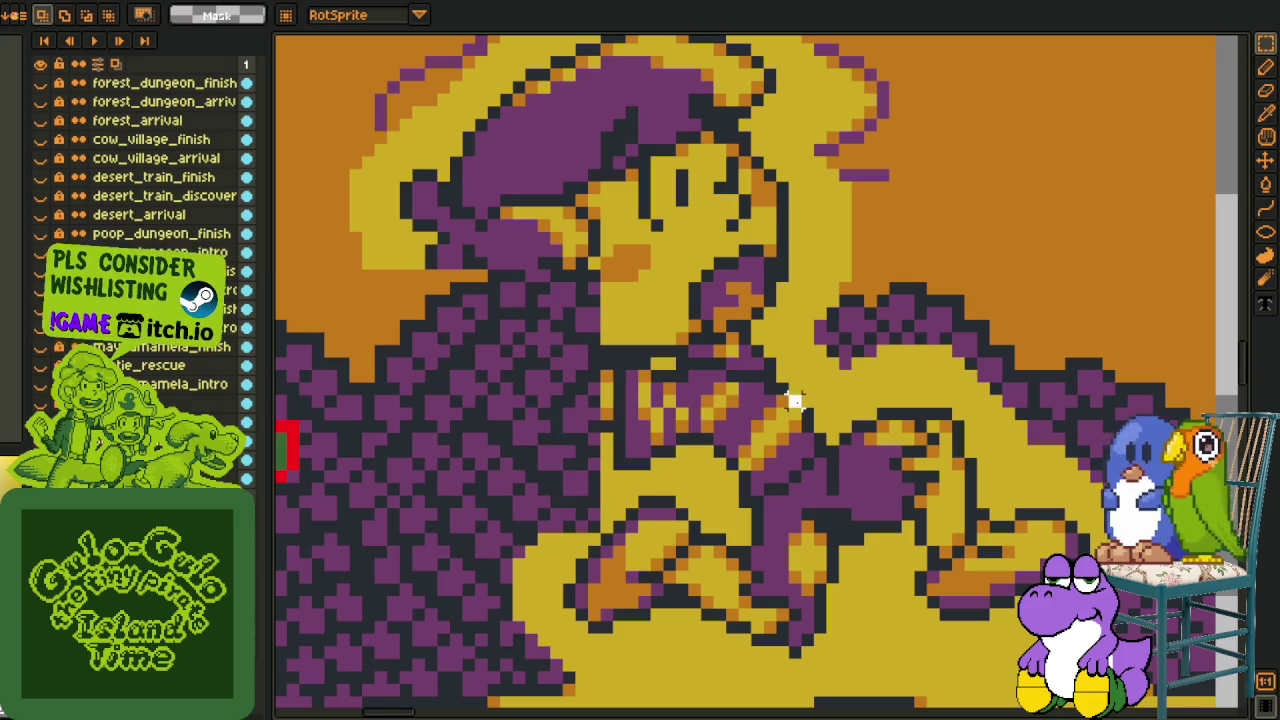
{"action": "key", "text": "ctrl+z"}
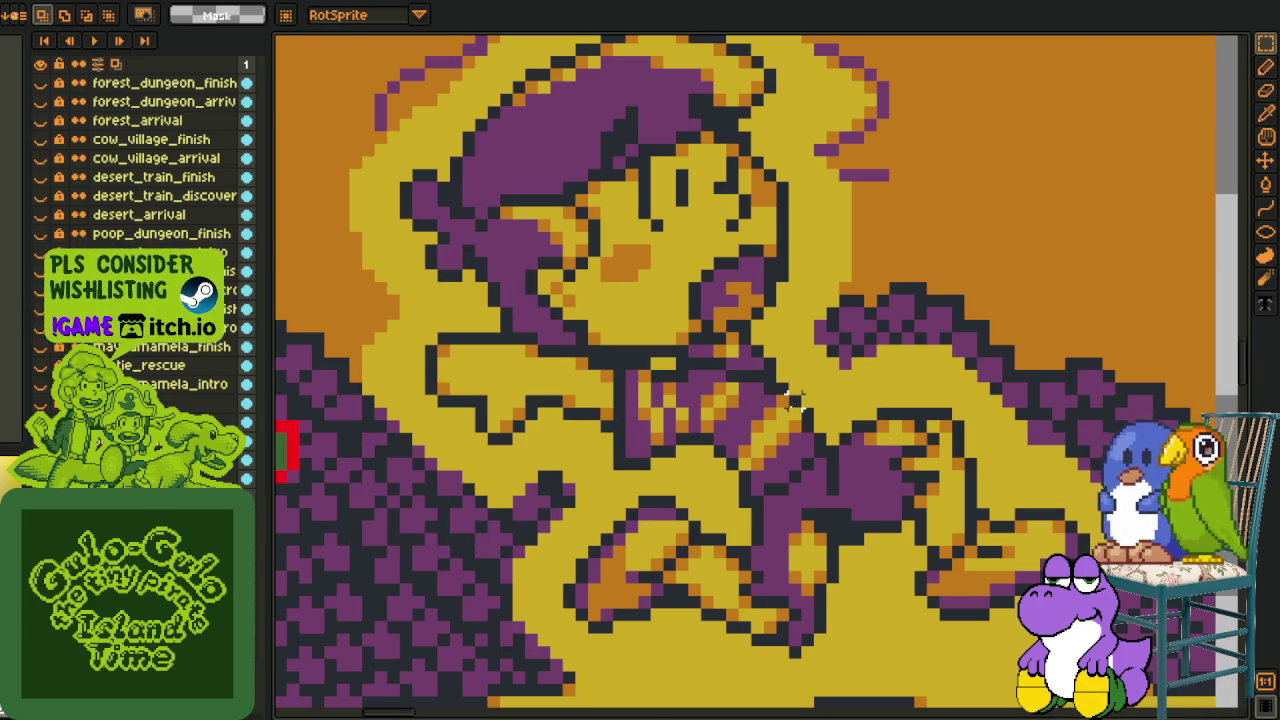
- Pan the view left across the cutscene artwork and adjust the zoom
{"action": "scroll", "coordinate": [853, 448], "scroll_direction": "down", "scroll_amount": 2}
{"action": "key", "text": "h"}
{"action": "left_click_drag", "start_coordinate": [853, 448], "coordinate": [762, 450]}
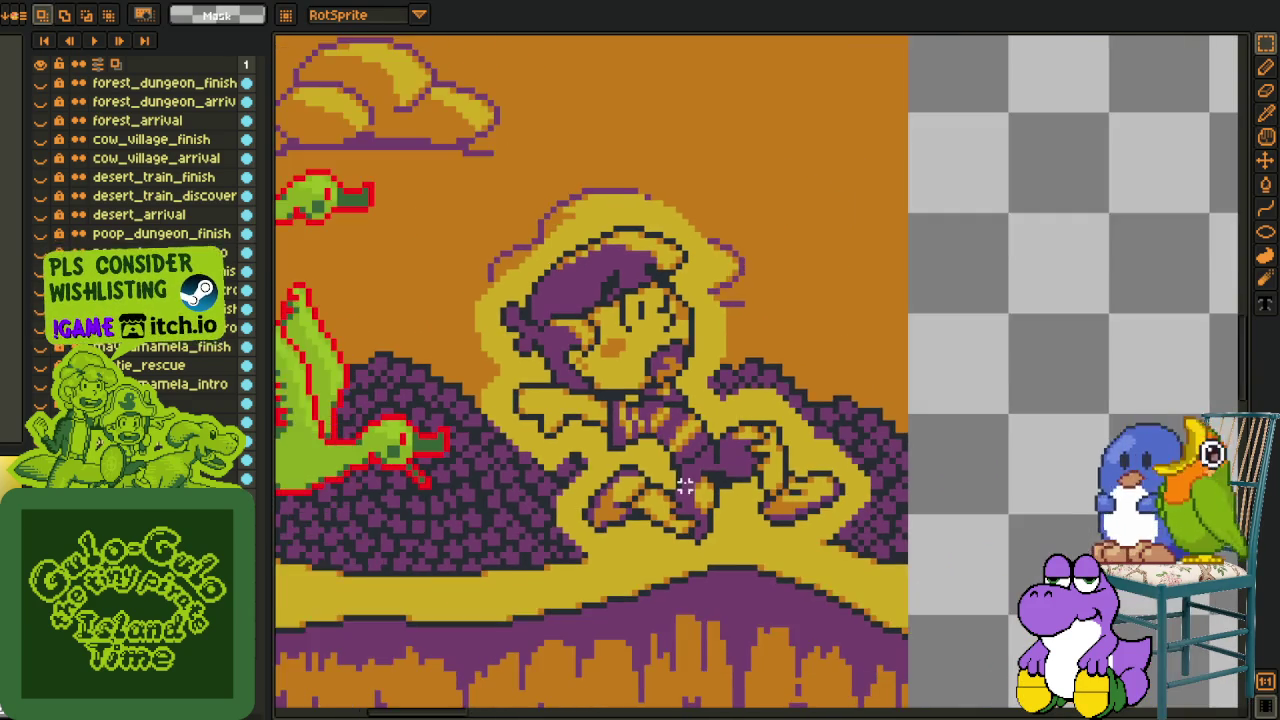
{"action": "scroll", "coordinate": [662, 462], "scroll_direction": "up", "scroll_amount": 1}
{"action": "scroll", "coordinate": [610, 405], "scroll_direction": "up", "scroll_amount": 1}
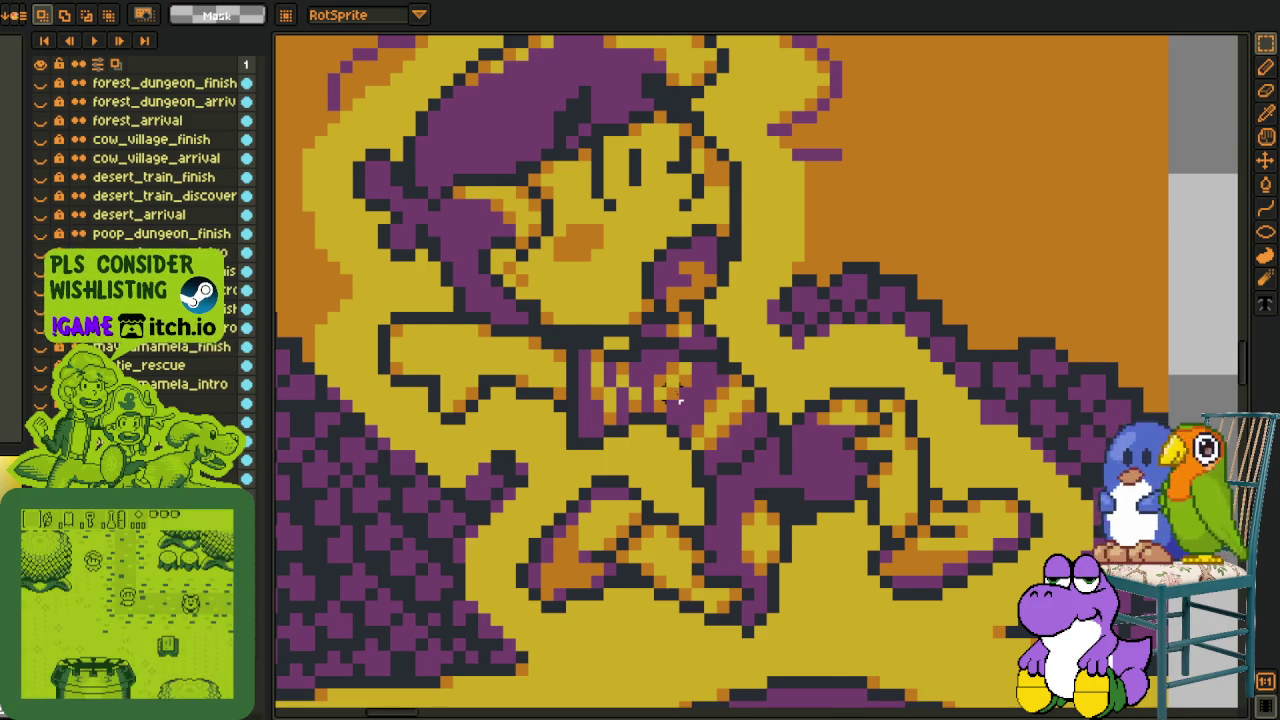
{"action": "scroll", "coordinate": [677, 401], "scroll_direction": "down", "scroll_amount": 1}
{"action": "scroll", "coordinate": [660, 350], "scroll_direction": "down", "scroll_amount": 1}
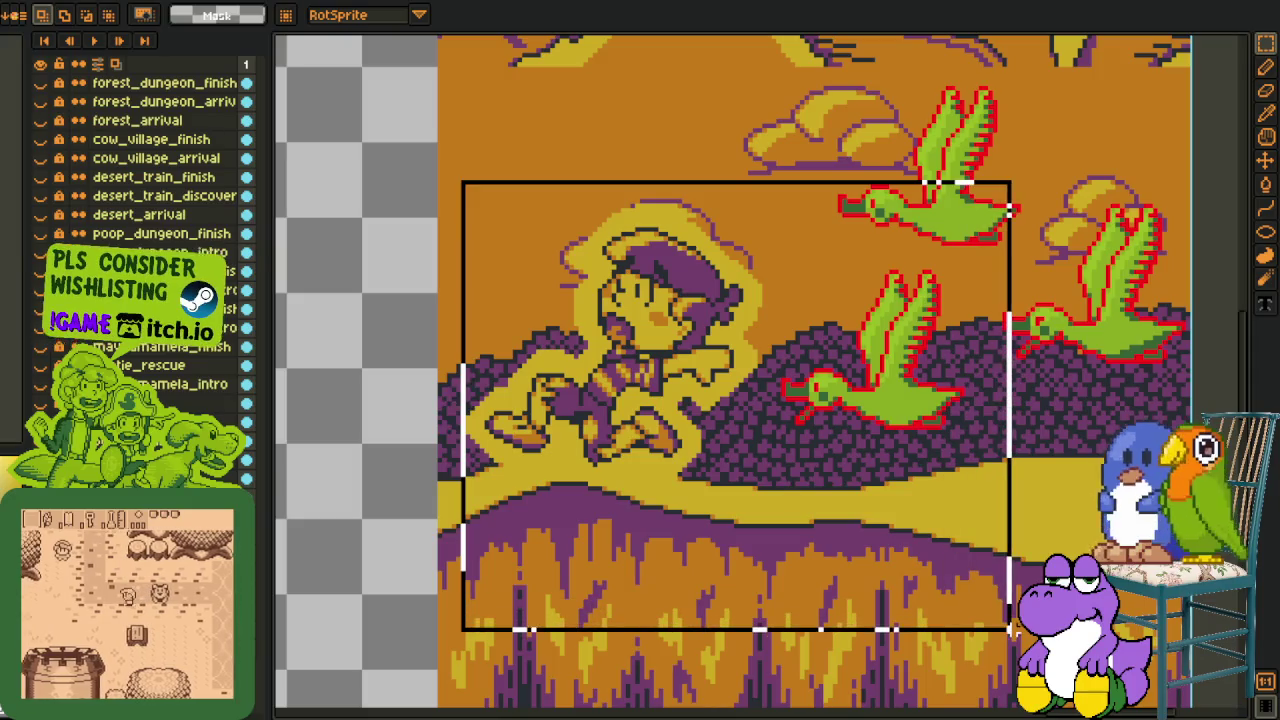
- Deselect, peek at the flip options, and try then clear a selection around the boy
{"action": "key", "text": "ctrl+d"}
{"action": "left_click", "coordinate": [60, 2]}
{"action": "mouse_move", "coordinate": [100, 87]}
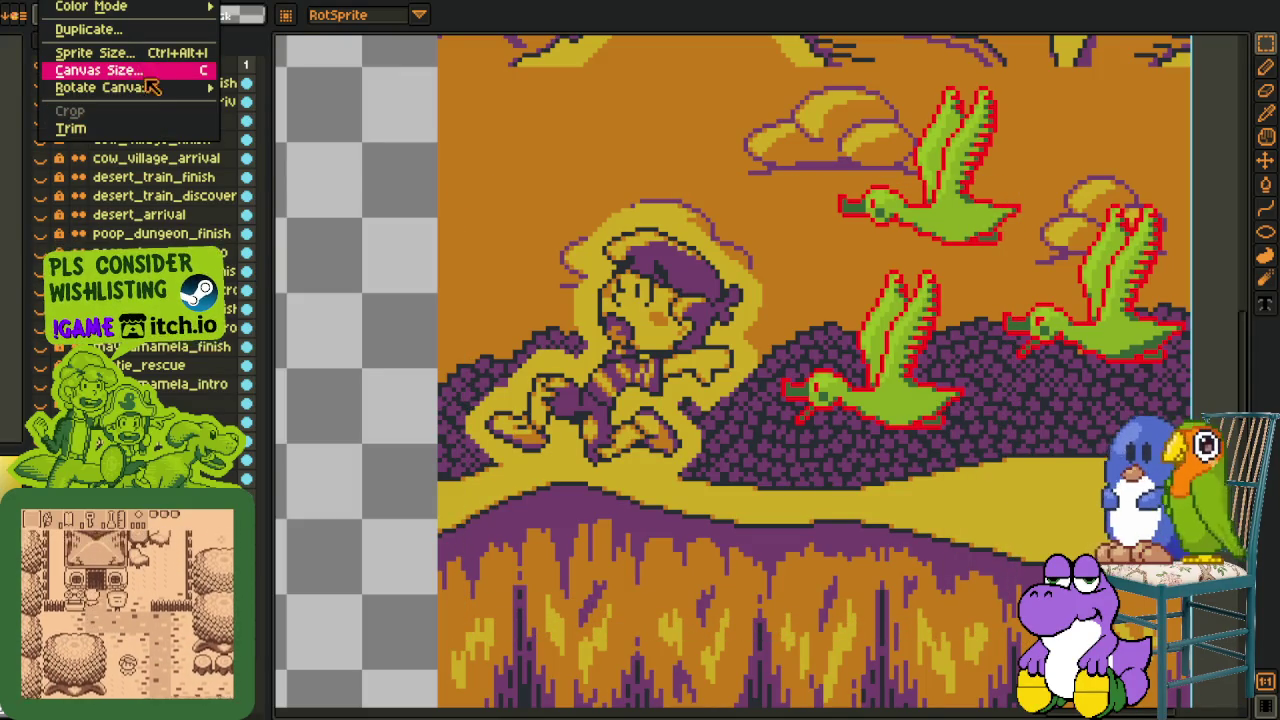
{"action": "left_click", "coordinate": [670, 430]}
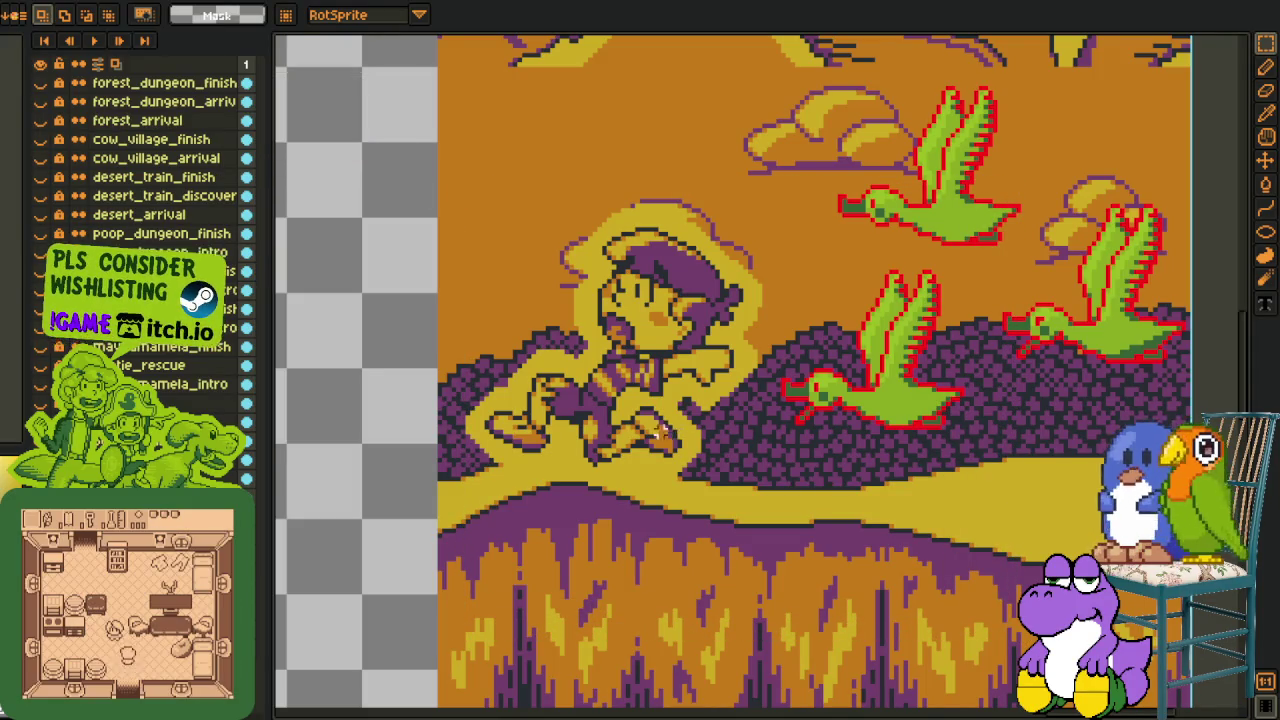
{"action": "scroll", "coordinate": [670, 430], "scroll_direction": "up", "scroll_amount": 1}
{"action": "left_click_drag", "start_coordinate": [408, 270], "coordinate": [744, 543]}
{"action": "key", "text": "ctrl+d"}
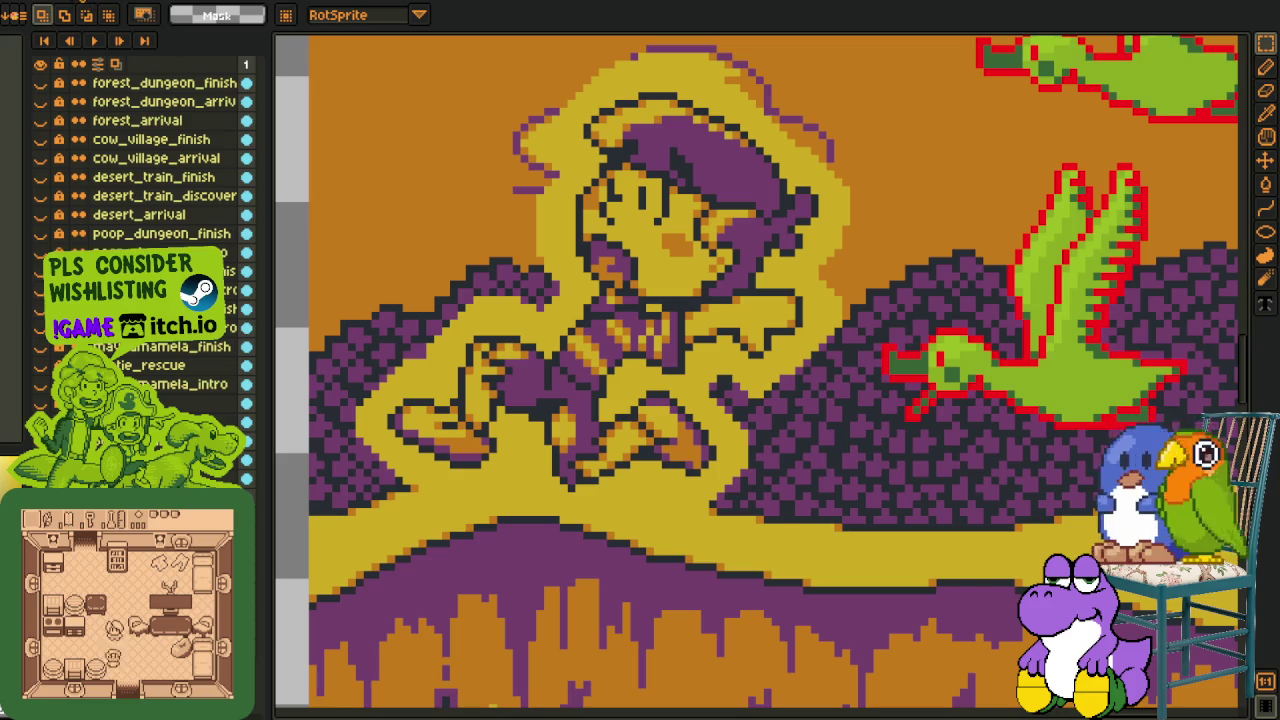
{"action": "scroll", "coordinate": [563, 267], "scroll_direction": "down", "scroll_amount": 1}
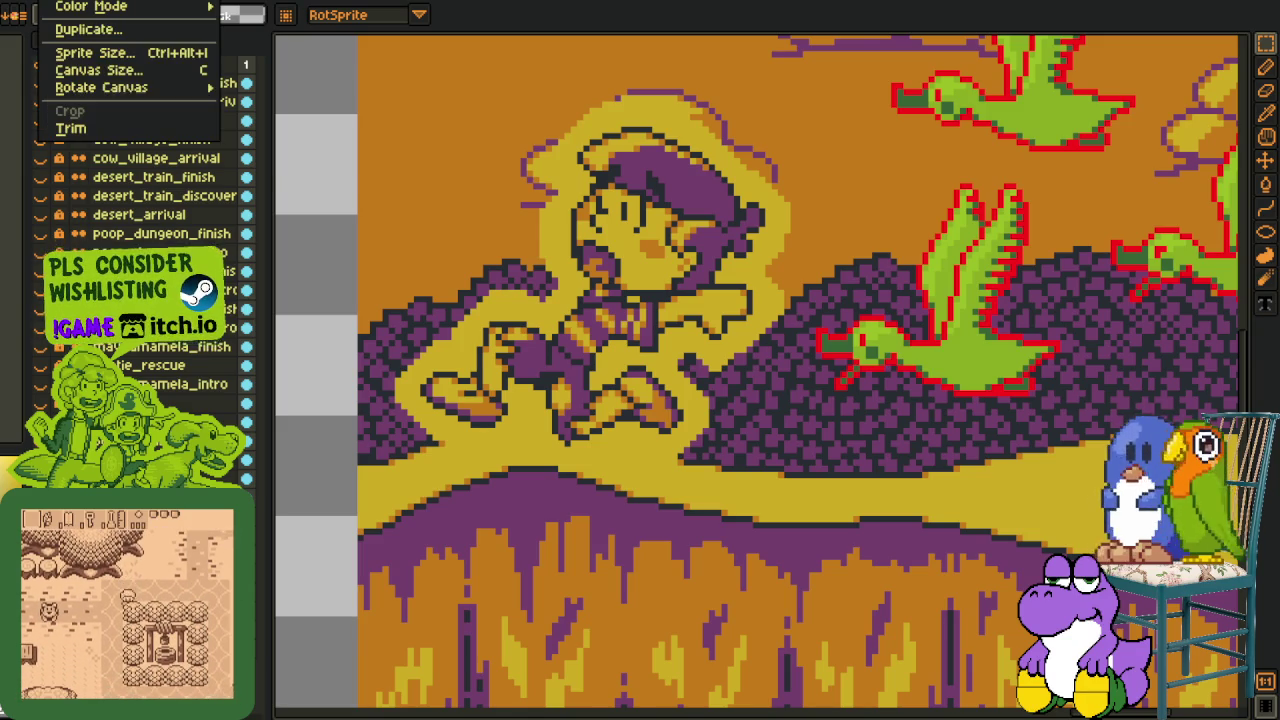
- Flip the whole canvas horizontally so the ducks are left and the boy right
{"action": "left_click", "coordinate": [320, 180]}
{"action": "scroll", "coordinate": [572, 286], "scroll_direction": "down", "scroll_amount": 2}
{"action": "scroll", "coordinate": [520, 349], "scroll_direction": "up", "scroll_amount": 3}
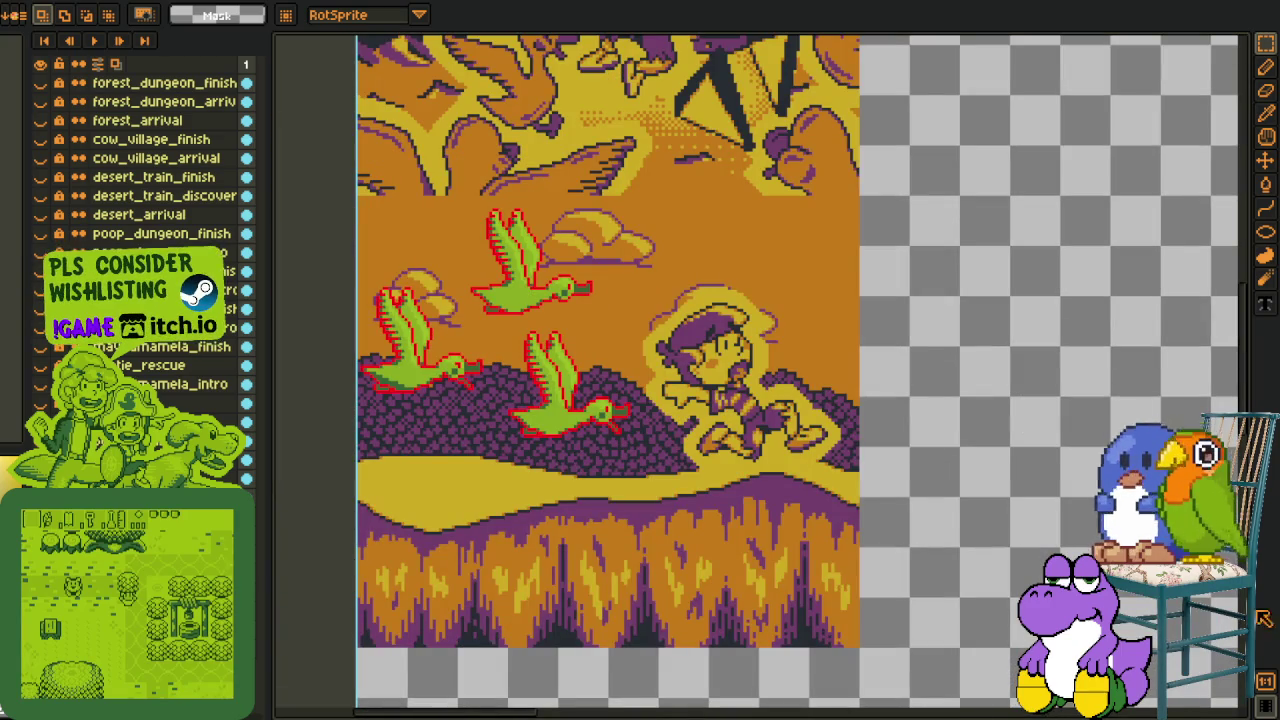
- Open the F7 preview window, frame the artwork in it, and move it off the canvas
{"action": "key", "text": "F7"}
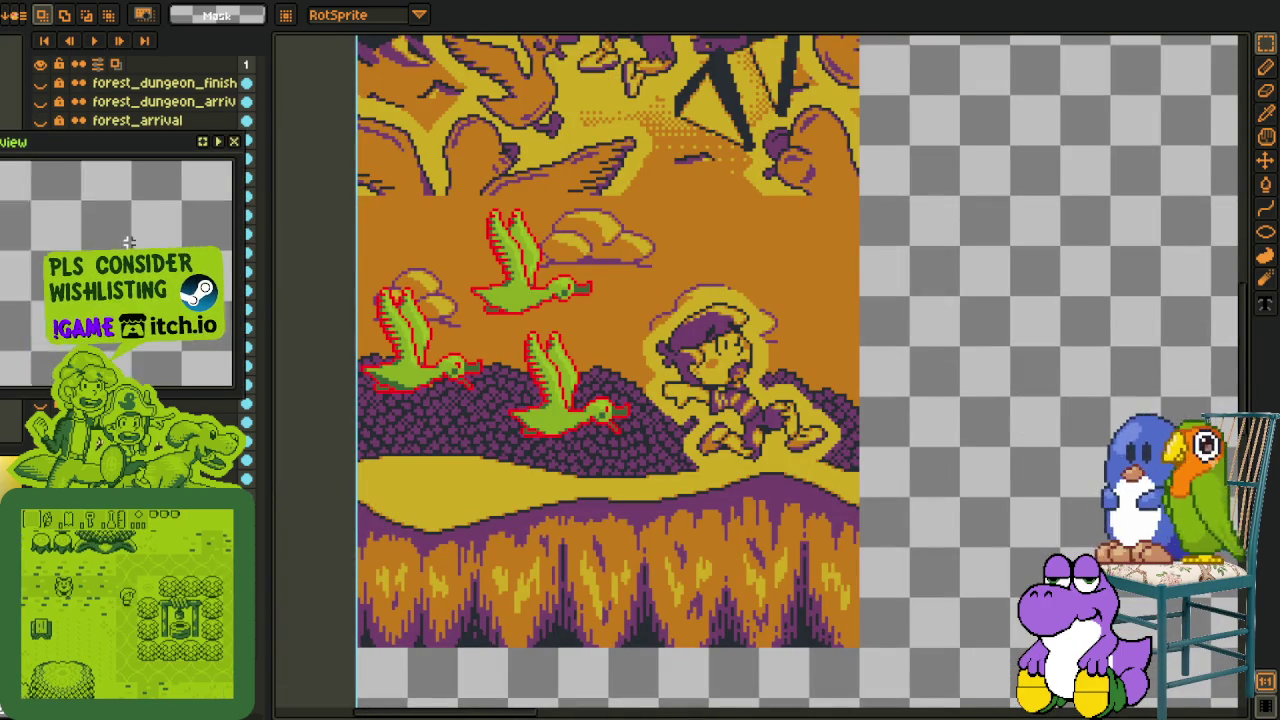
{"action": "left_click_drag", "start_coordinate": [139, 242], "coordinate": [190, 300]}
{"action": "mouse_move", "coordinate": [141, 230]}
{"action": "left_mouse_down"}
{"action": "mouse_move", "coordinate": [141, 171]}
{"action": "mouse_move", "coordinate": [1101, 74]}
{"action": "mouse_move", "coordinate": [737, 190]}
{"action": "mouse_move", "coordinate": [897, 74]}
{"action": "mouse_move", "coordinate": [783, 96]}
{"action": "left_mouse_up"}
{"action": "scroll", "coordinate": [432, 424], "scroll_direction": "right", "scroll_amount": 5}
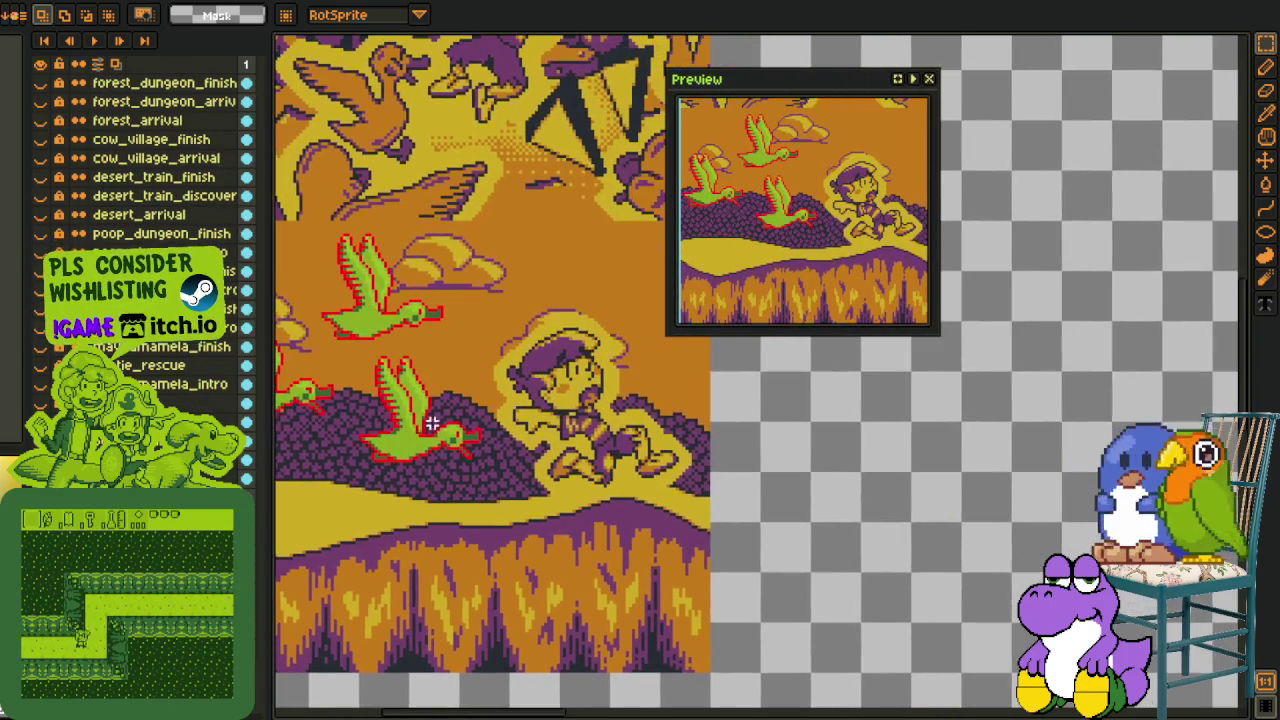
{"action": "scroll", "coordinate": [432, 424], "scroll_direction": "up", "scroll_amount": 2}
{"action": "left_click_drag", "start_coordinate": [826, 86], "coordinate": [1083, 54]}
- Zoom in and out on the cutscene canvas alongside the preview window
{"action": "scroll", "coordinate": [583, 380], "scroll_direction": "down", "scroll_amount": 1}
{"action": "scroll", "coordinate": [600, 428], "scroll_direction": "down", "scroll_amount": 1}
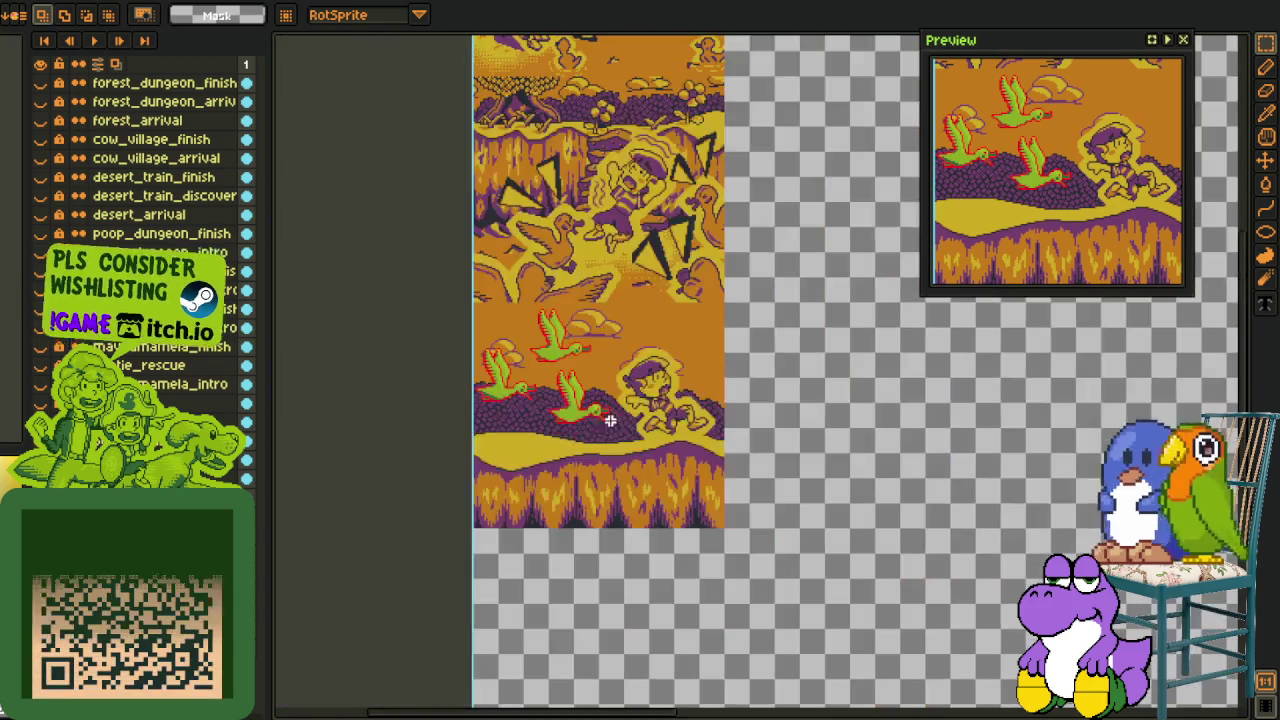
{"action": "scroll", "coordinate": [612, 415], "scroll_direction": "down", "scroll_amount": 1}
{"action": "scroll", "coordinate": [616, 412], "scroll_direction": "up", "scroll_amount": 2}
{"action": "scroll", "coordinate": [617, 411], "scroll_direction": "down", "scroll_amount": 2}
{"action": "scroll", "coordinate": [617, 411], "scroll_direction": "up", "scroll_amount": 1}
{"action": "scroll", "coordinate": [618, 400], "scroll_direction": "up", "scroll_amount": 2}
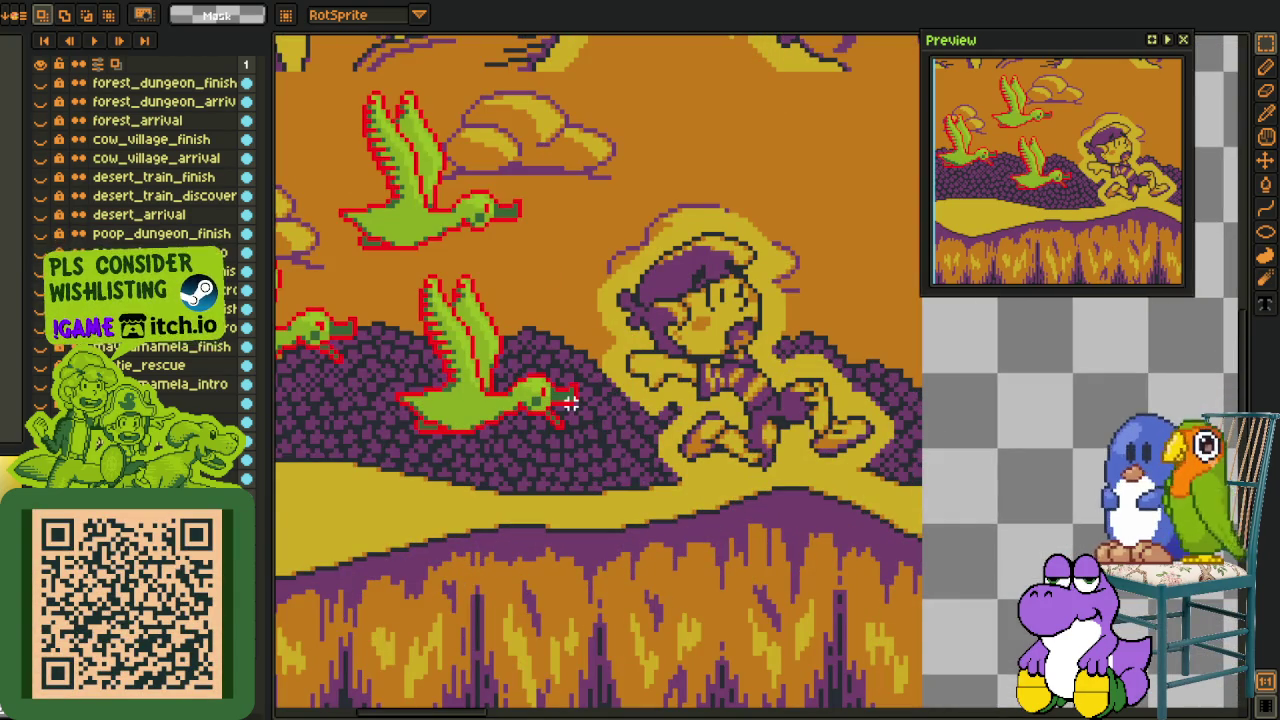
{"action": "scroll", "coordinate": [570, 402], "scroll_direction": "down", "scroll_amount": 1}
{"action": "scroll", "coordinate": [590, 401], "scroll_direction": "down", "scroll_amount": 1}
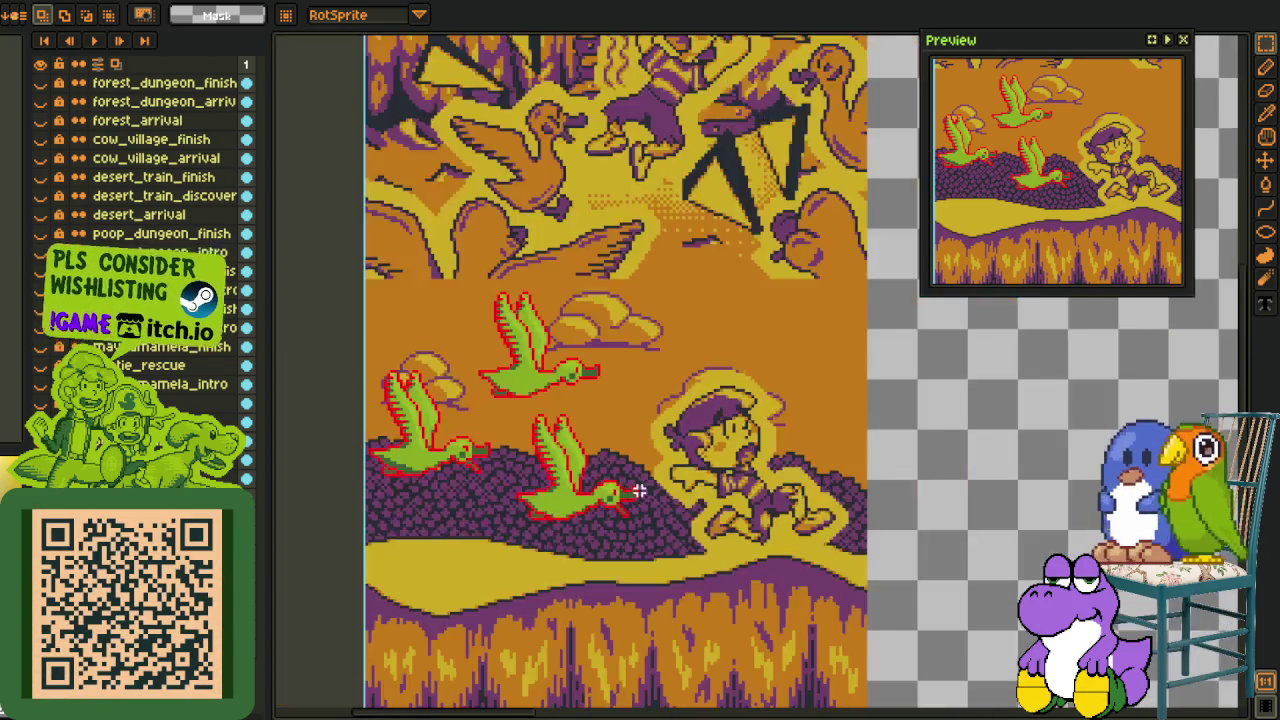
{"action": "scroll", "coordinate": [615, 400], "scroll_direction": "down", "scroll_amount": 1}
{"action": "scroll", "coordinate": [634, 399], "scroll_direction": "down", "scroll_amount": 1}
{"action": "scroll", "coordinate": [700, 370], "scroll_direction": "up", "scroll_amount": 1}
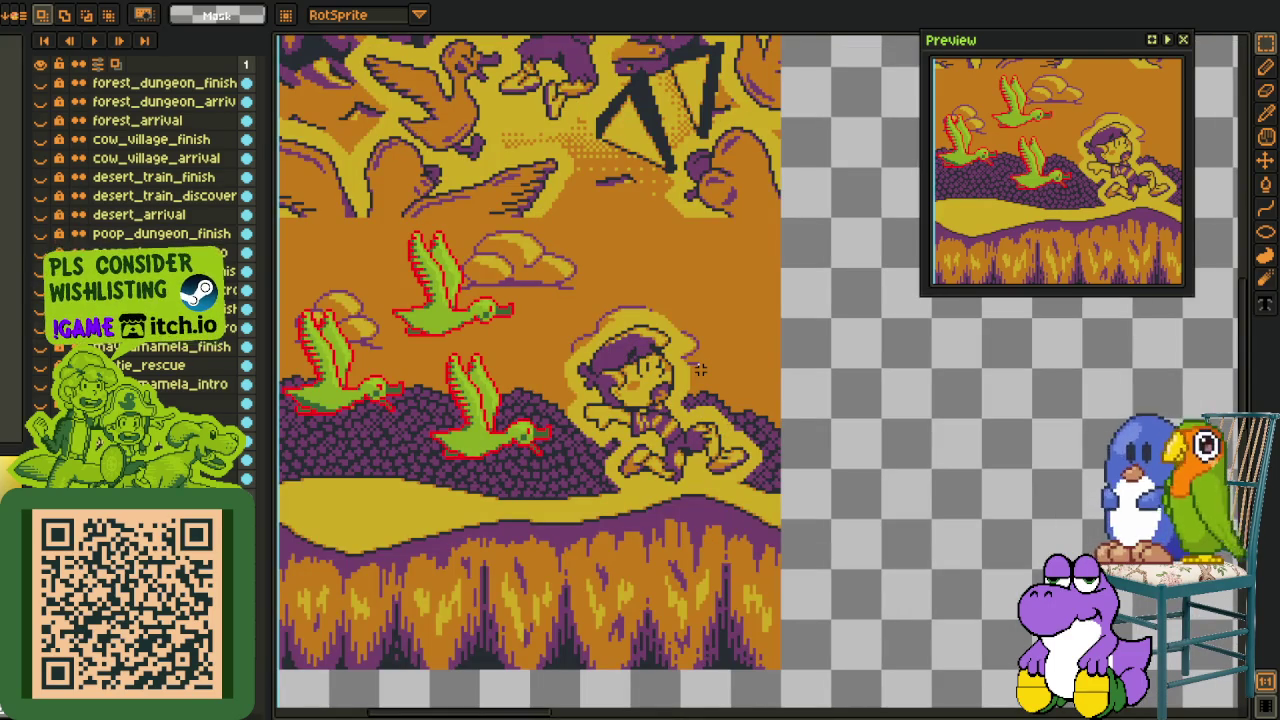
{"action": "scroll", "coordinate": [690, 366], "scroll_direction": "down", "scroll_amount": 1}
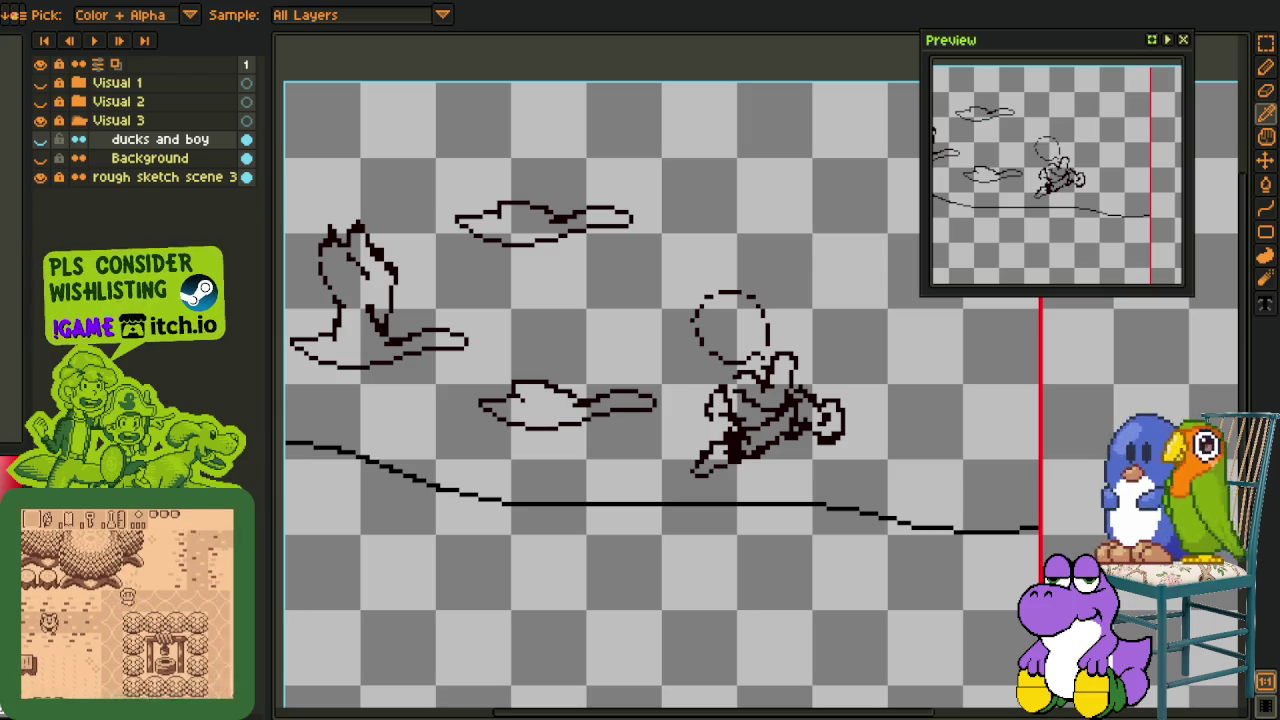
{"action": "left_click_drag", "start_coordinate": [450, 460], "coordinate": [542, 470]}
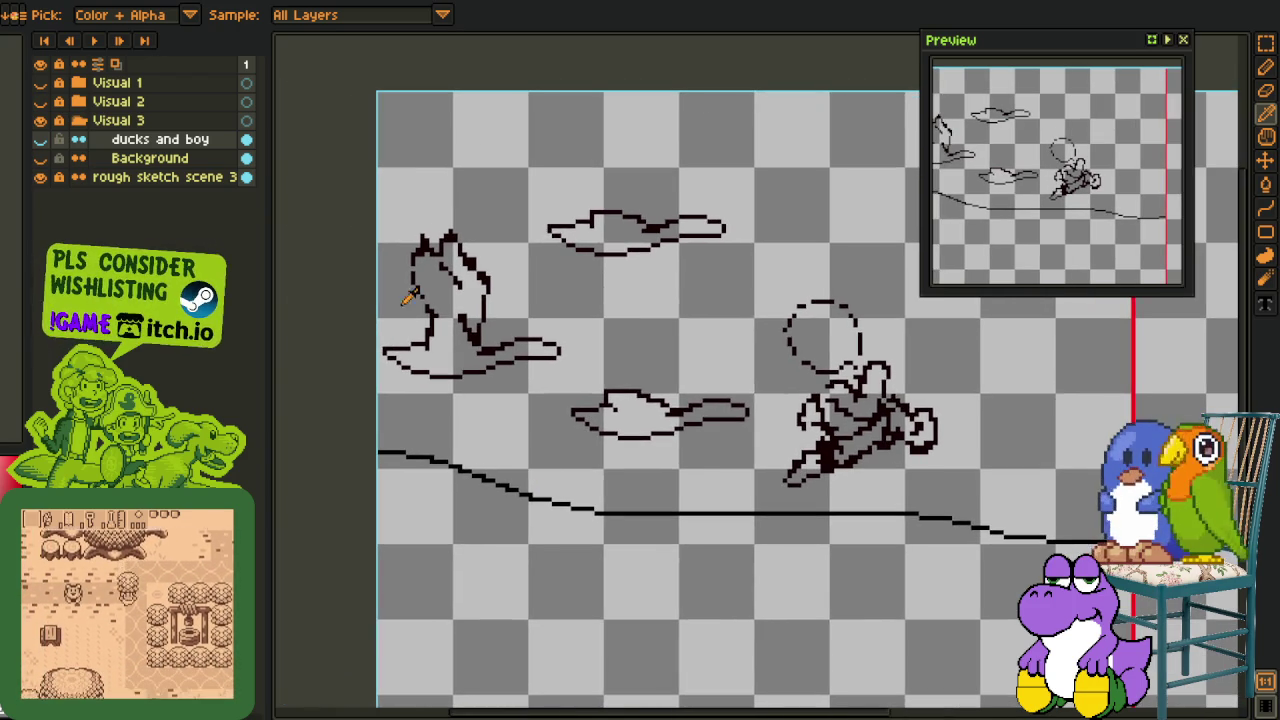
{"action": "left_click", "coordinate": [80, 121]}
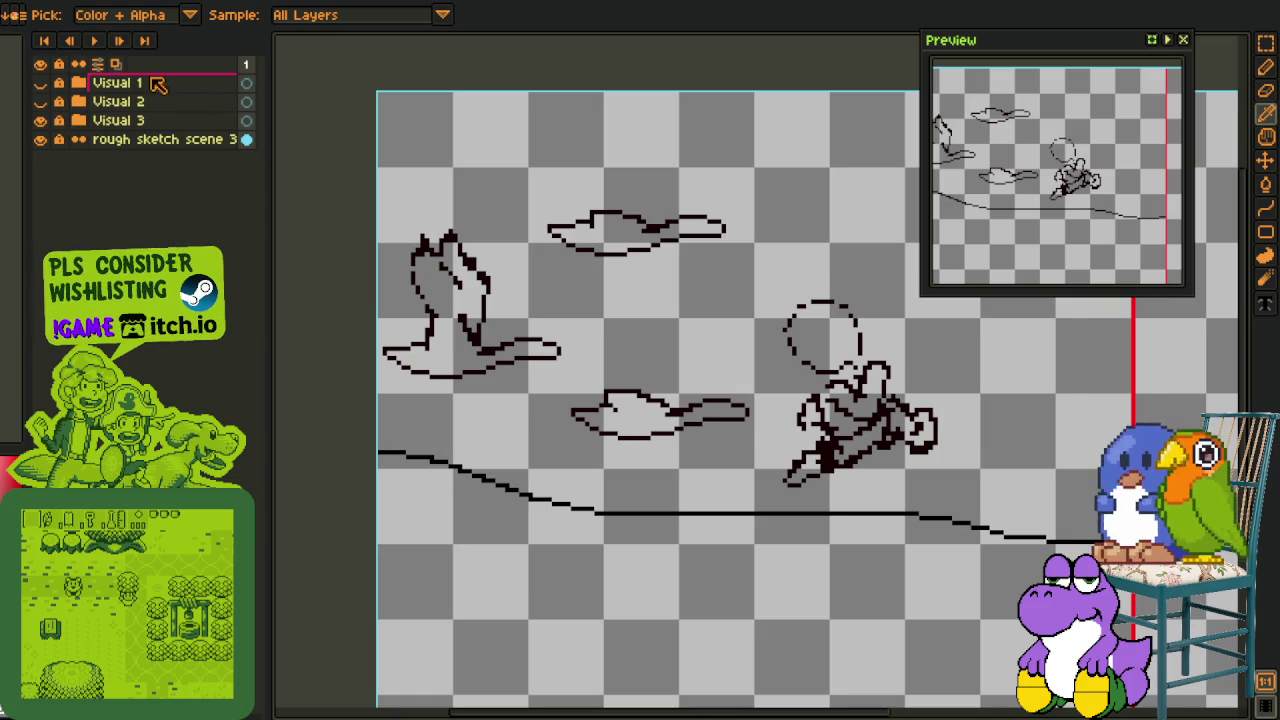
{"action": "left_click", "coordinate": [82, 2]}
{"action": "scroll", "coordinate": [560, 310], "scroll_direction": "down", "scroll_amount": 1}
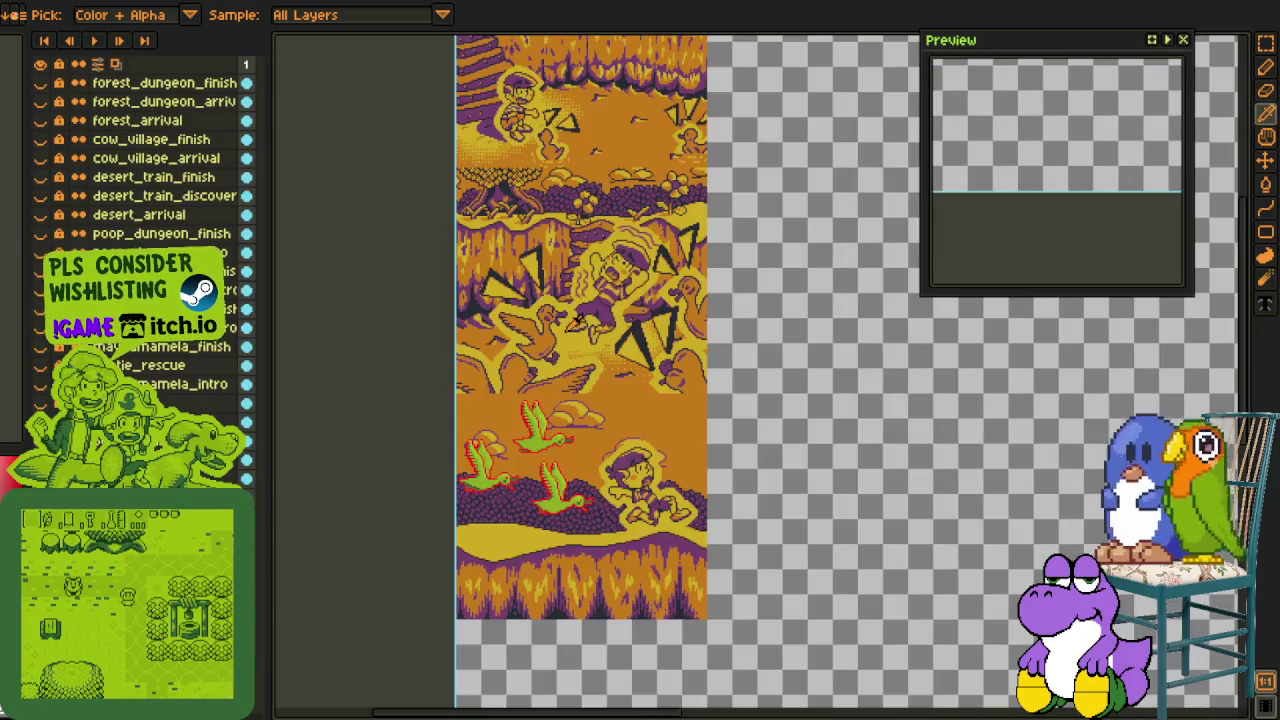
{"action": "scroll", "coordinate": [790, 482], "scroll_direction": "up", "scroll_amount": 1}
{"action": "left_click_drag", "start_coordinate": [790, 482], "coordinate": [910, 400]}
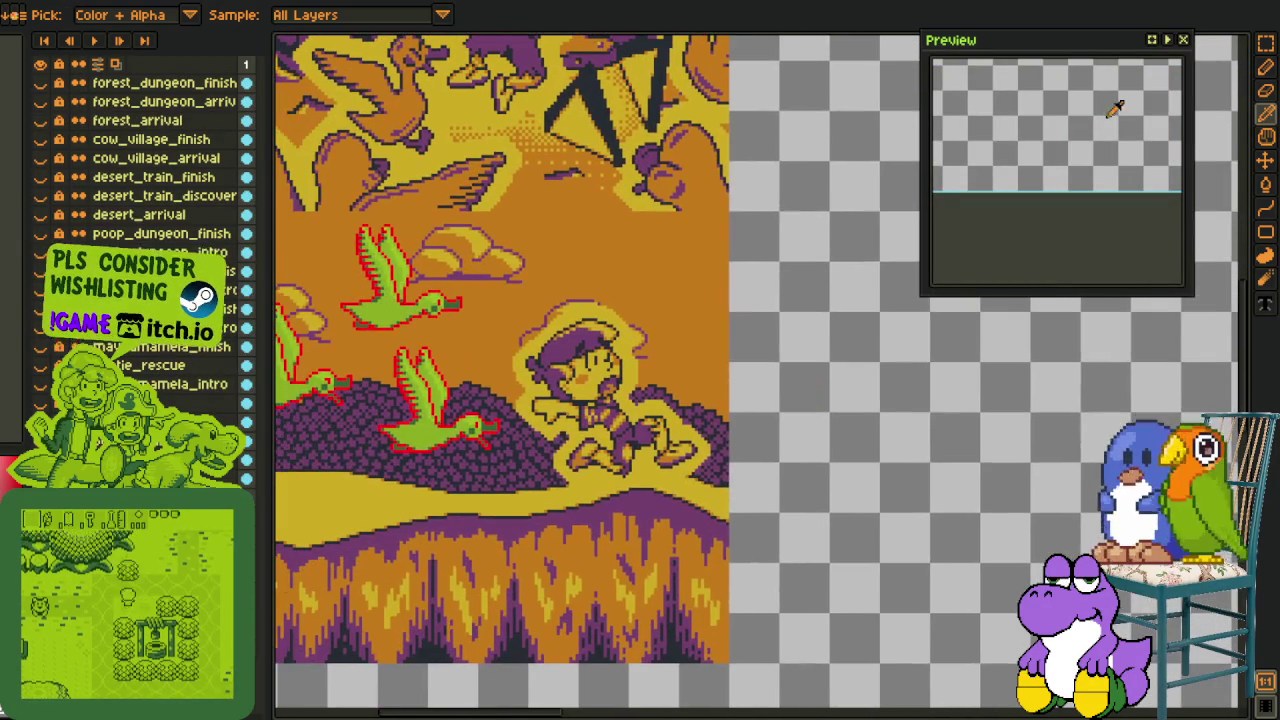
{"action": "left_click", "coordinate": [1183, 40]}
{"action": "scroll", "coordinate": [790, 455], "scroll_direction": "up", "scroll_amount": 1}
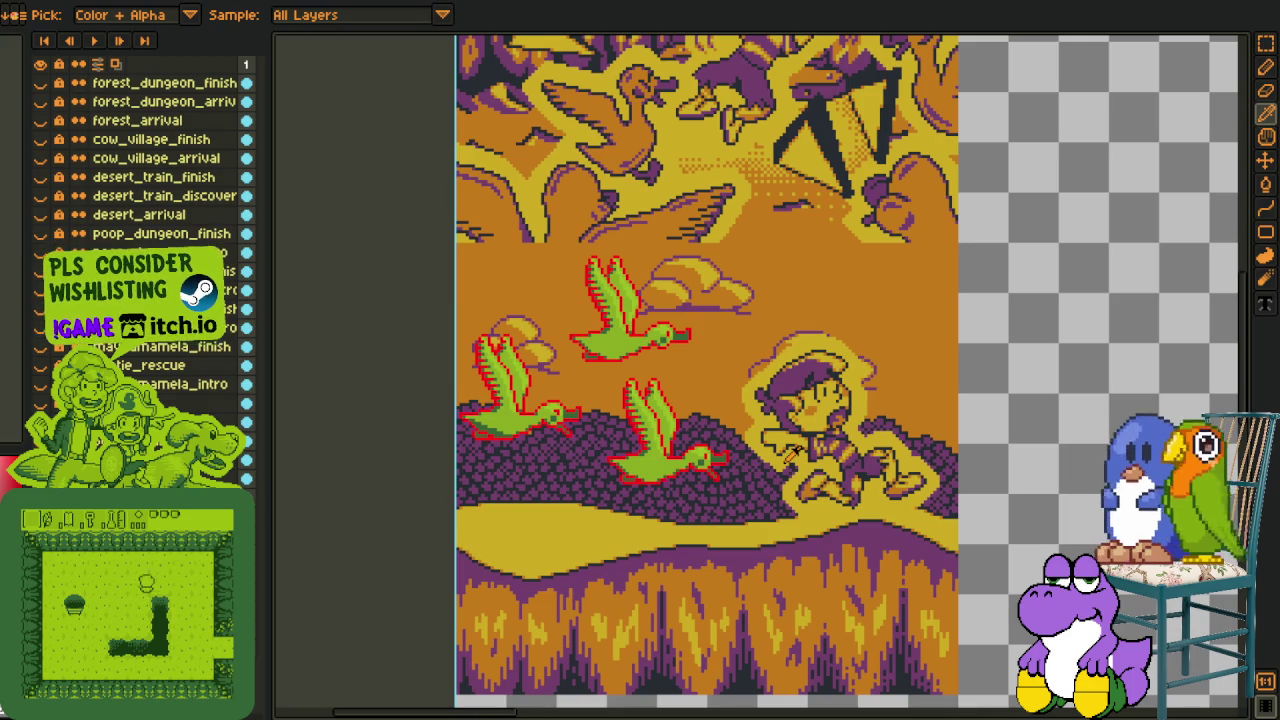
{"action": "scroll", "coordinate": [750, 521], "scroll_direction": "down", "scroll_amount": 1}
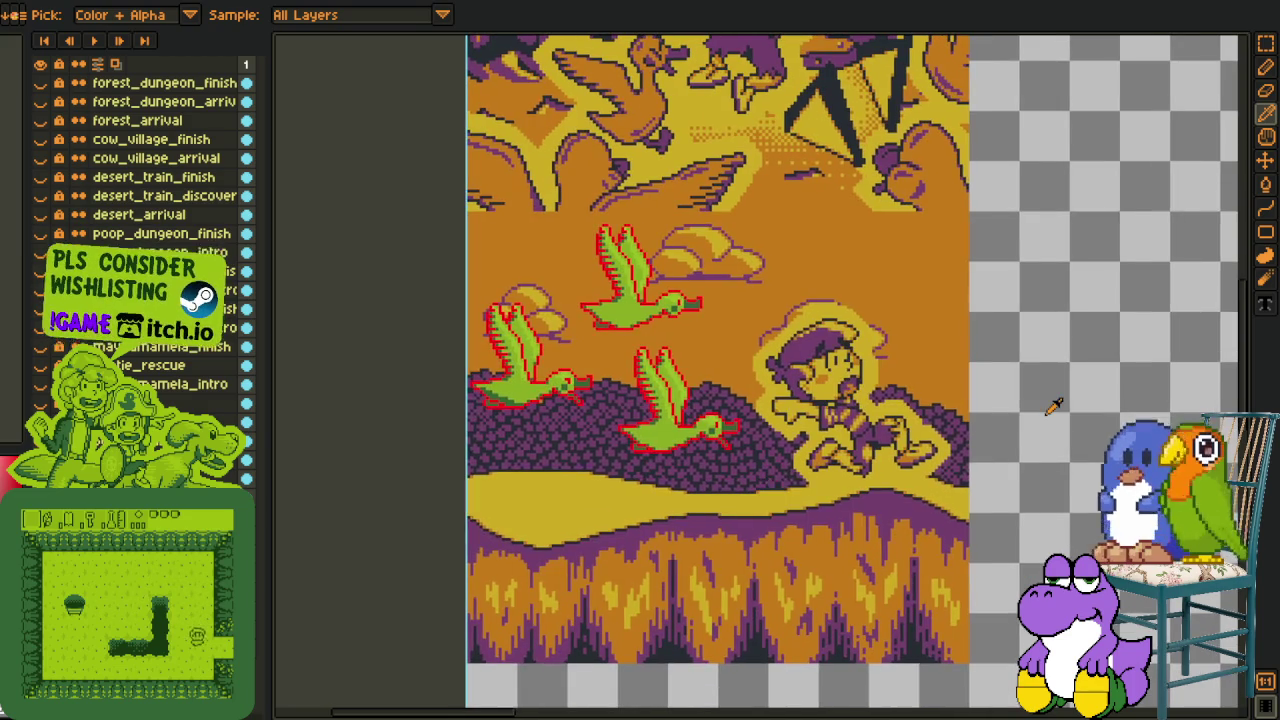
{"action": "scroll", "coordinate": [990, 425], "scroll_direction": "up", "scroll_amount": 1}
{"action": "scroll", "coordinate": [814, 416], "scroll_direction": "up", "scroll_amount": 1}
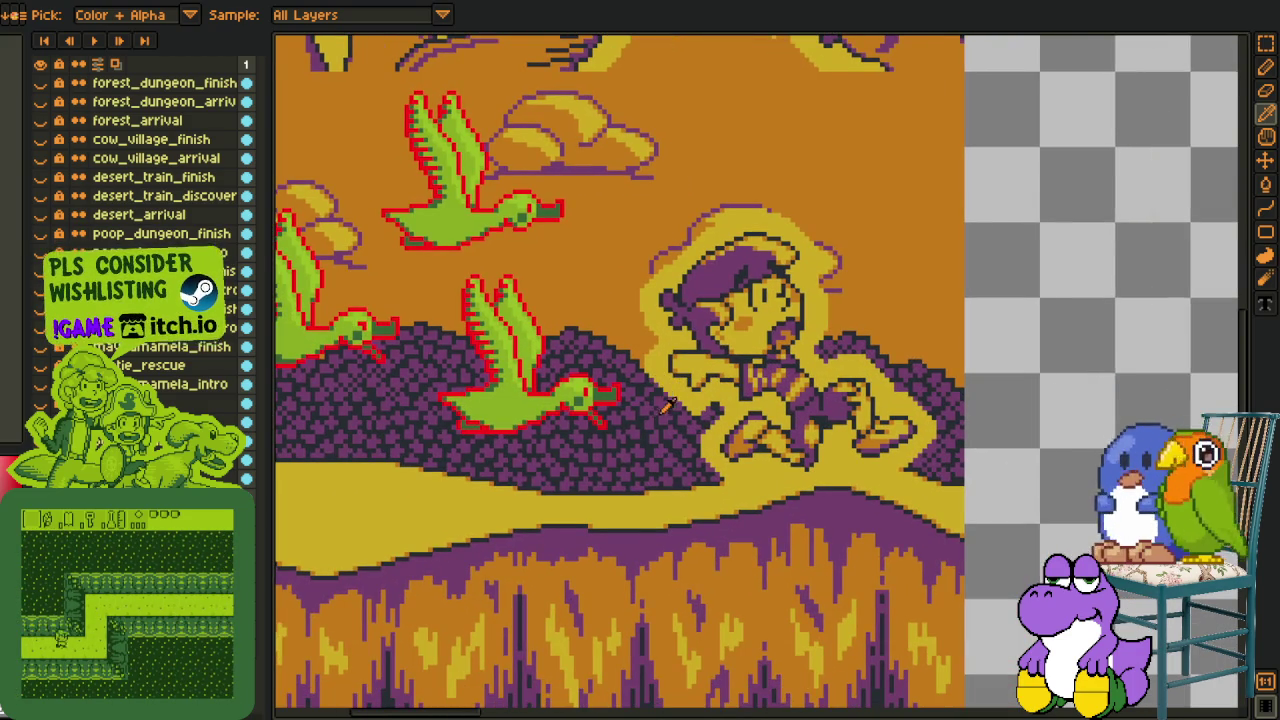
{"action": "scroll", "coordinate": [660, 420], "scroll_direction": "left", "scroll_amount": 2}
{"action": "scroll", "coordinate": [655, 435], "scroll_direction": "left", "scroll_amount": 2}
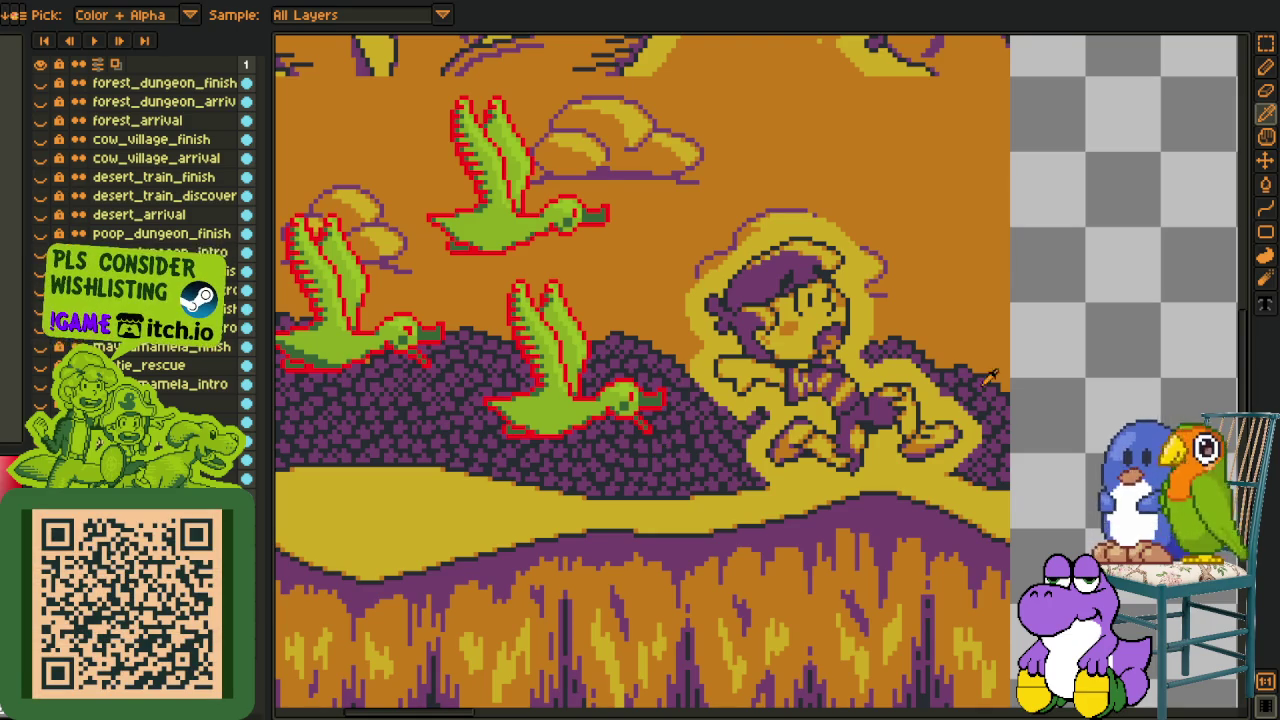
{"action": "mouse_move", "coordinate": [654, 328]}
{"action": "left_mouse_down"}
{"action": "mouse_move", "coordinate": [769, 358]}
{"action": "mouse_move", "coordinate": [787, 377]}
{"action": "left_mouse_up"}
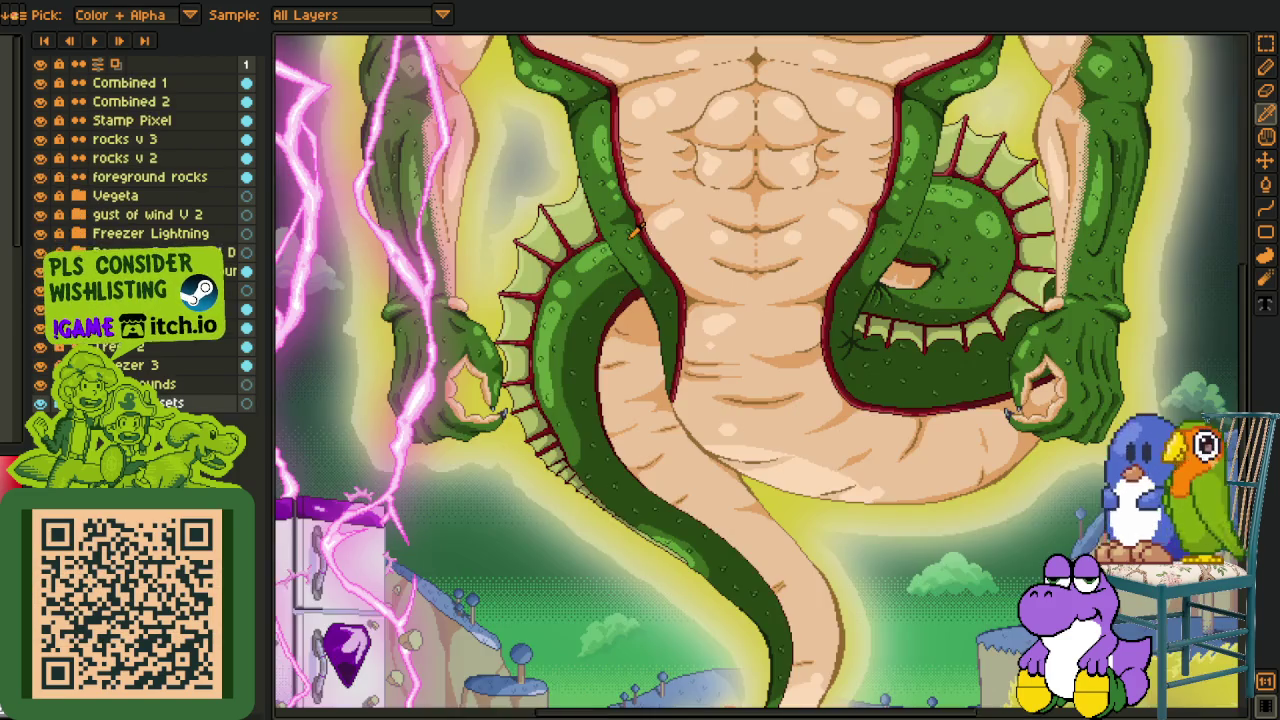
- Zoom around the dragon illustration and pan down its body
{"action": "scroll", "coordinate": [645, 230], "scroll_direction": "down", "scroll_amount": 3}
{"action": "scroll", "coordinate": [642, 342], "scroll_direction": "up", "scroll_amount": 3}
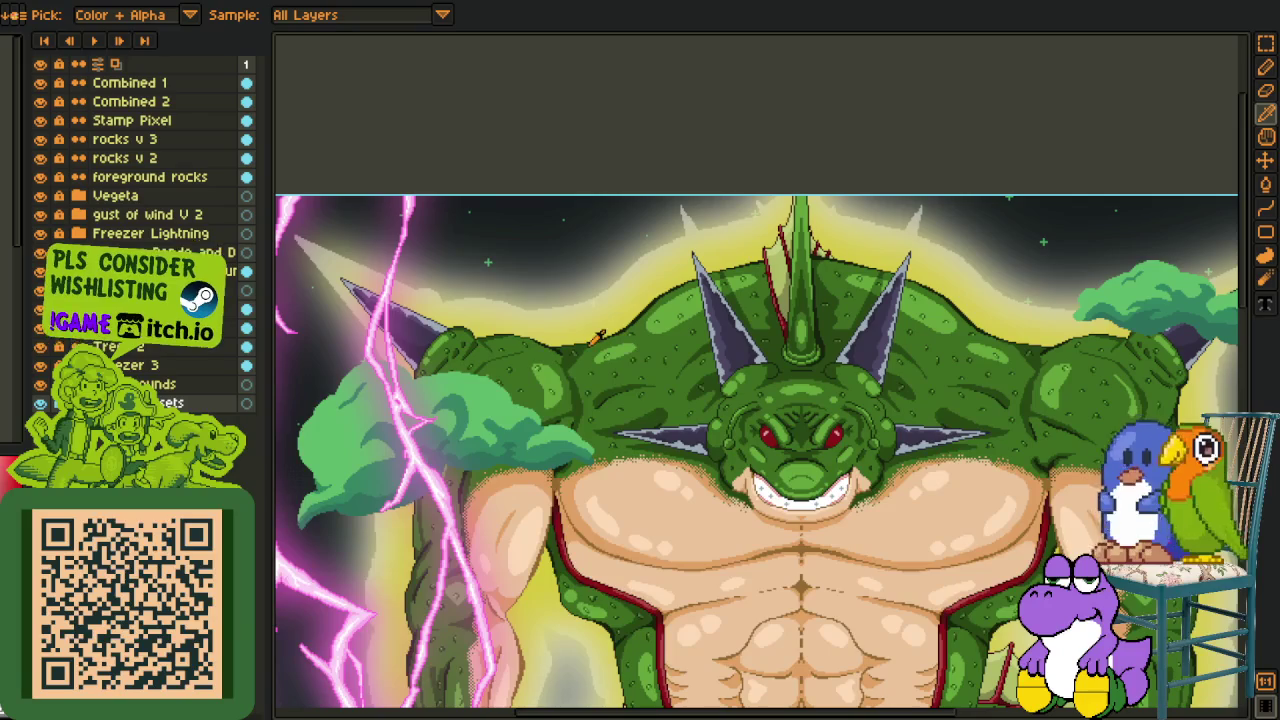
{"action": "scroll", "coordinate": [658, 344], "scroll_direction": "down", "scroll_amount": 3}
{"action": "scroll", "coordinate": [870, 262], "scroll_direction": "up", "scroll_amount": 3}
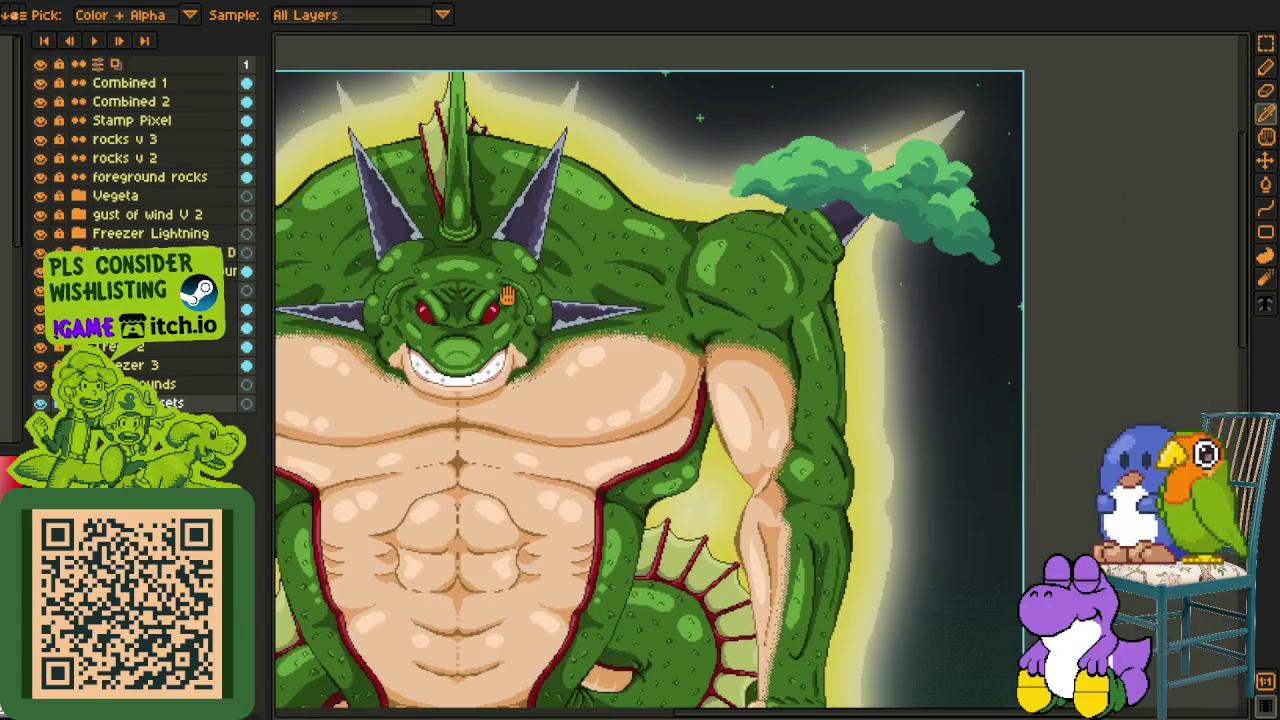
{"action": "scroll", "coordinate": [866, 565], "scroll_direction": "down", "scroll_amount": 3}
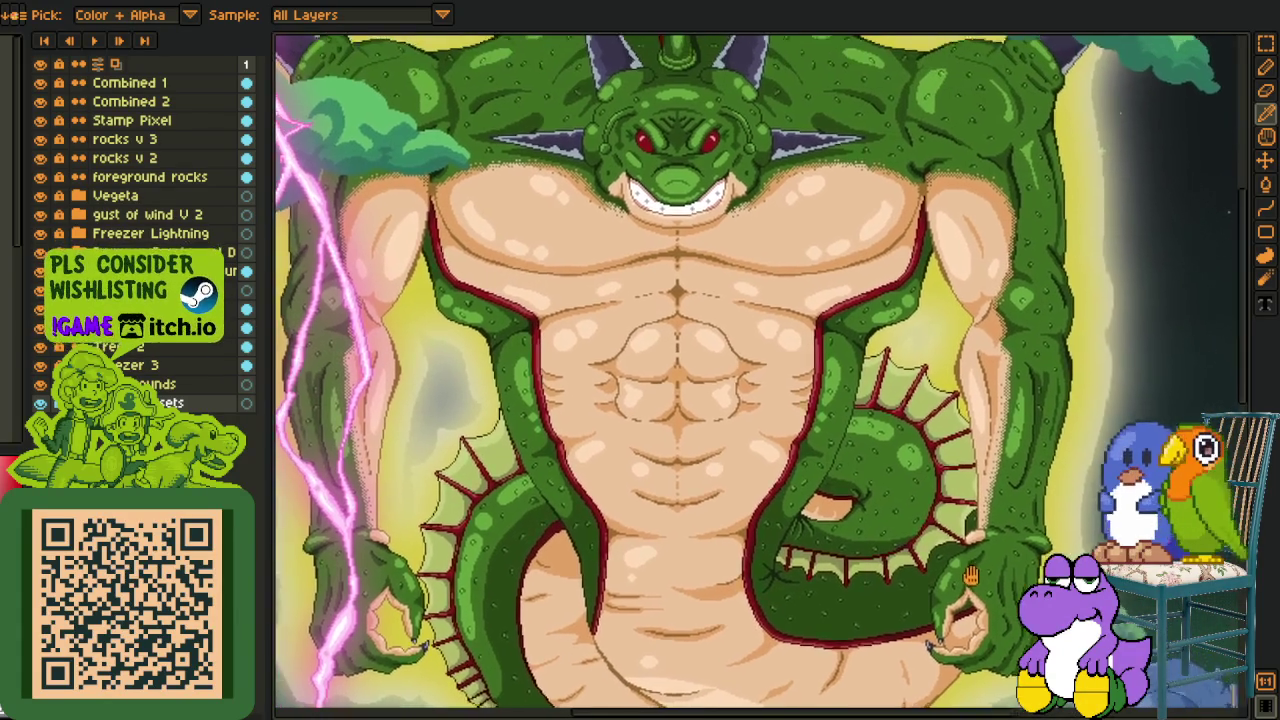
{"action": "mouse_move", "coordinate": [922, 526]}
{"action": "left_mouse_down"}
{"action": "mouse_move", "coordinate": [990, 590]}
{"action": "mouse_move", "coordinate": [969, 524]}
{"action": "left_mouse_up"}
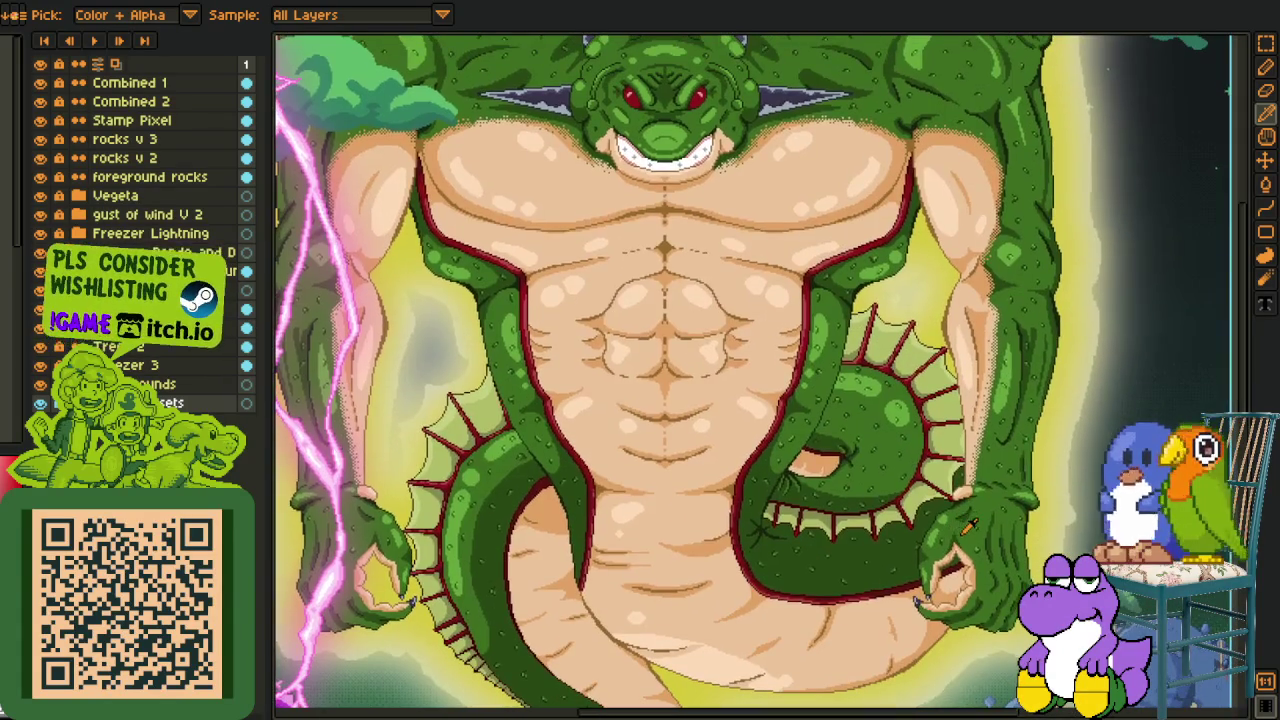
- Zoom out further and nudge the dragon illustration into place
{"action": "scroll", "coordinate": [800, 400], "scroll_direction": "down", "scroll_amount": 3}
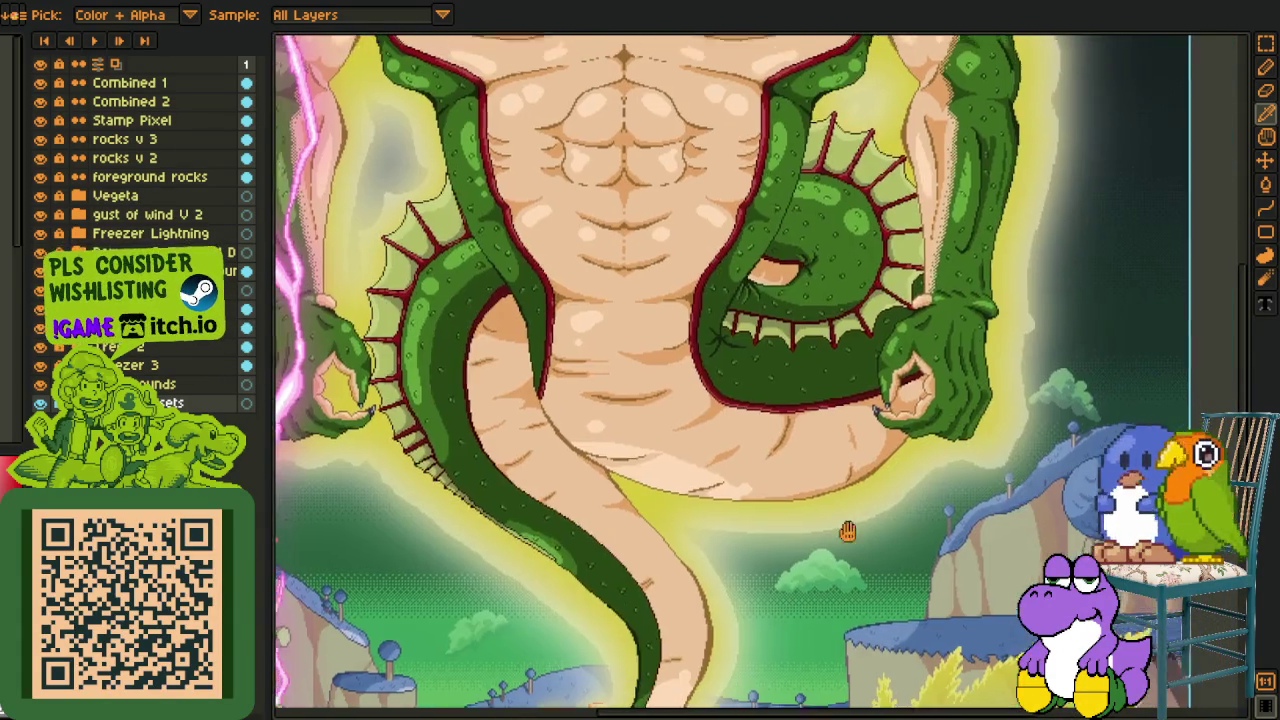
{"action": "scroll", "coordinate": [700, 320], "scroll_direction": "up", "scroll_amount": 3}
{"action": "scroll", "coordinate": [680, 292], "scroll_direction": "up", "scroll_amount": 3}
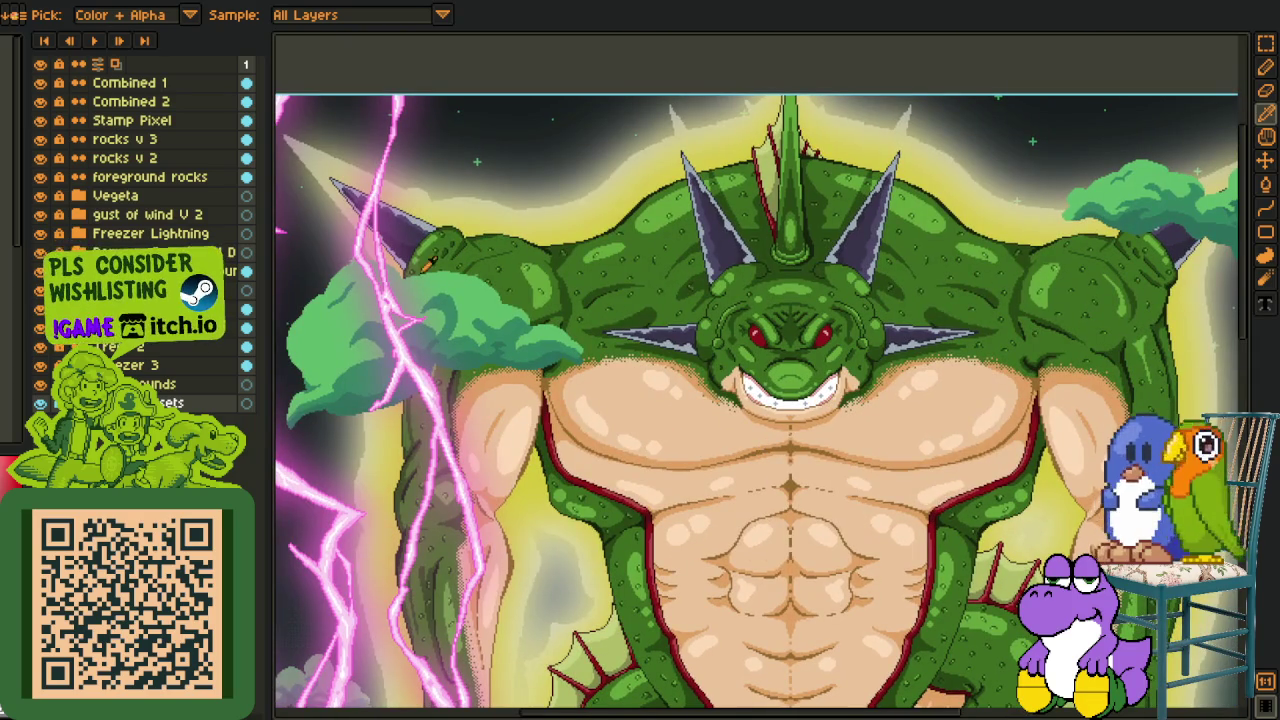
{"action": "scroll", "coordinate": [836, 298], "scroll_direction": "down", "scroll_amount": 2}
{"action": "scroll", "coordinate": [790, 305], "scroll_direction": "down", "scroll_amount": 3}
{"action": "scroll", "coordinate": [750, 310], "scroll_direction": "down", "scroll_amount": 2}
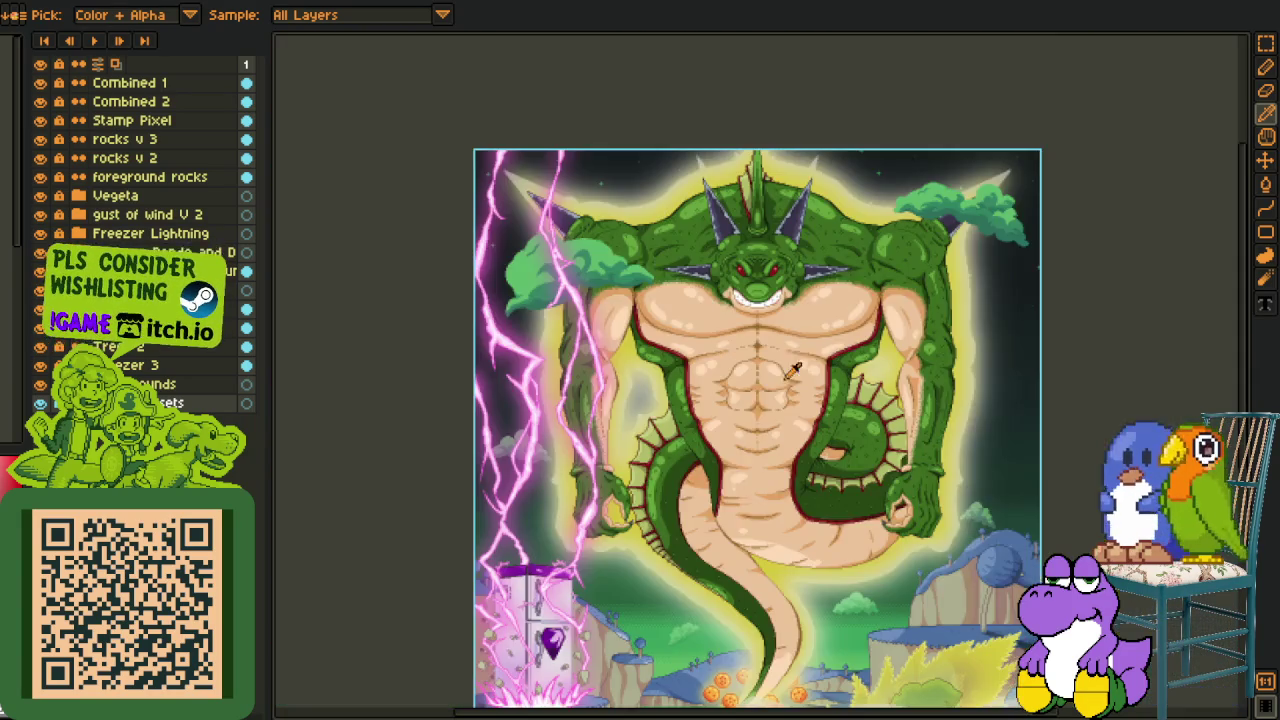
{"action": "scroll", "coordinate": [737, 310], "scroll_direction": "down", "scroll_amount": 2}
{"action": "left_click_drag", "start_coordinate": [737, 310], "coordinate": [733, 290]}
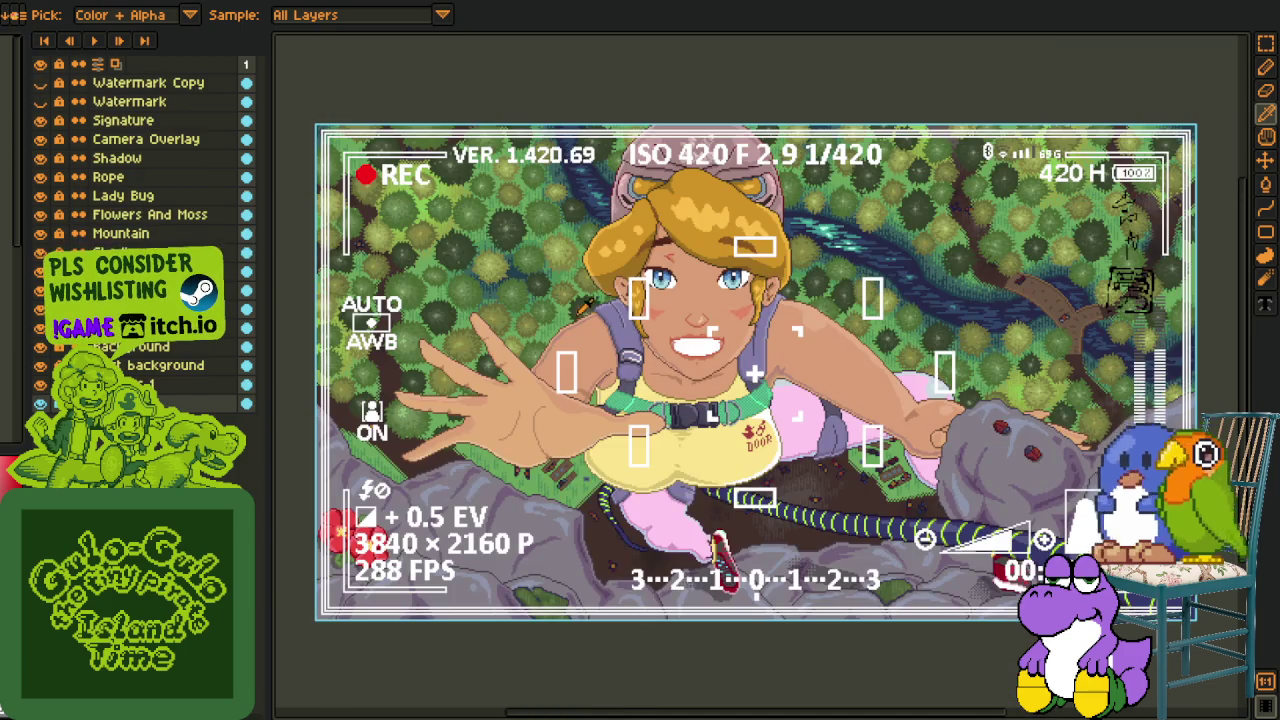
- Pan the camera-overlay climber artwork further right and adjust the zoom
{"action": "scroll", "coordinate": [572, 313], "scroll_direction": "up", "scroll_amount": 1}
{"action": "scroll", "coordinate": [494, 322], "scroll_direction": "down", "scroll_amount": 2}
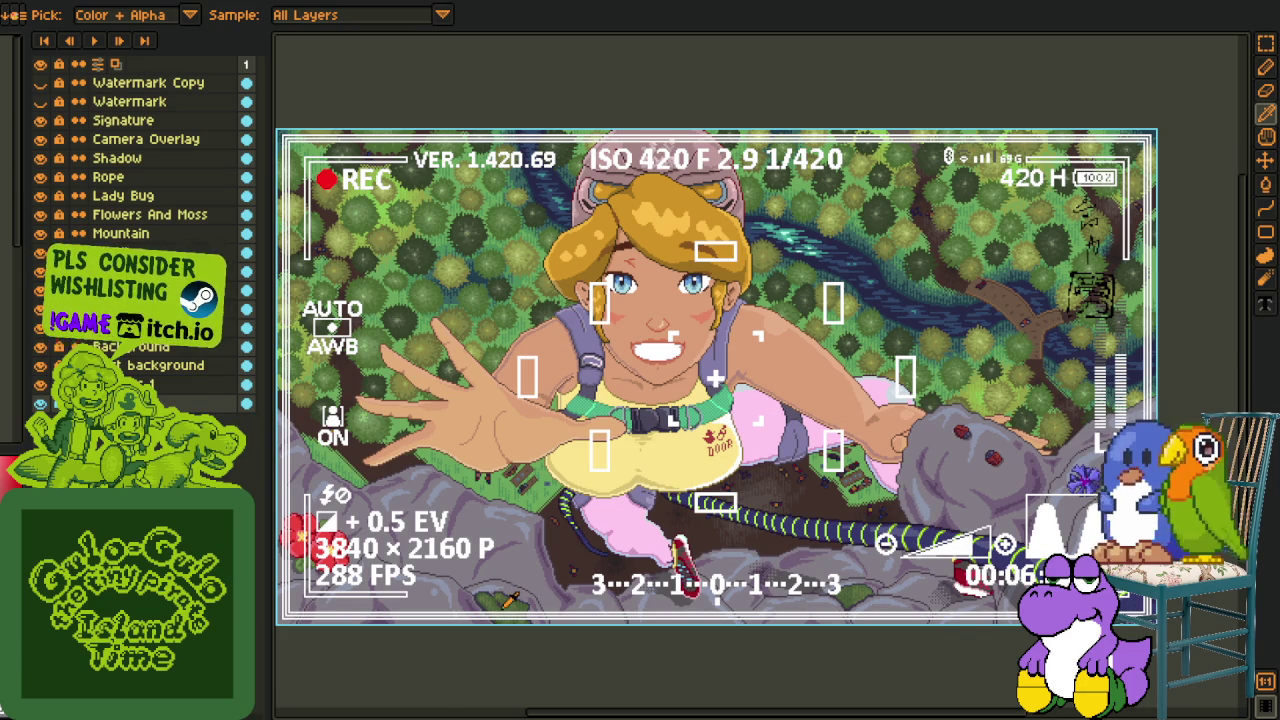
{"action": "left_click_drag", "start_coordinate": [505, 602], "coordinate": [575, 628]}
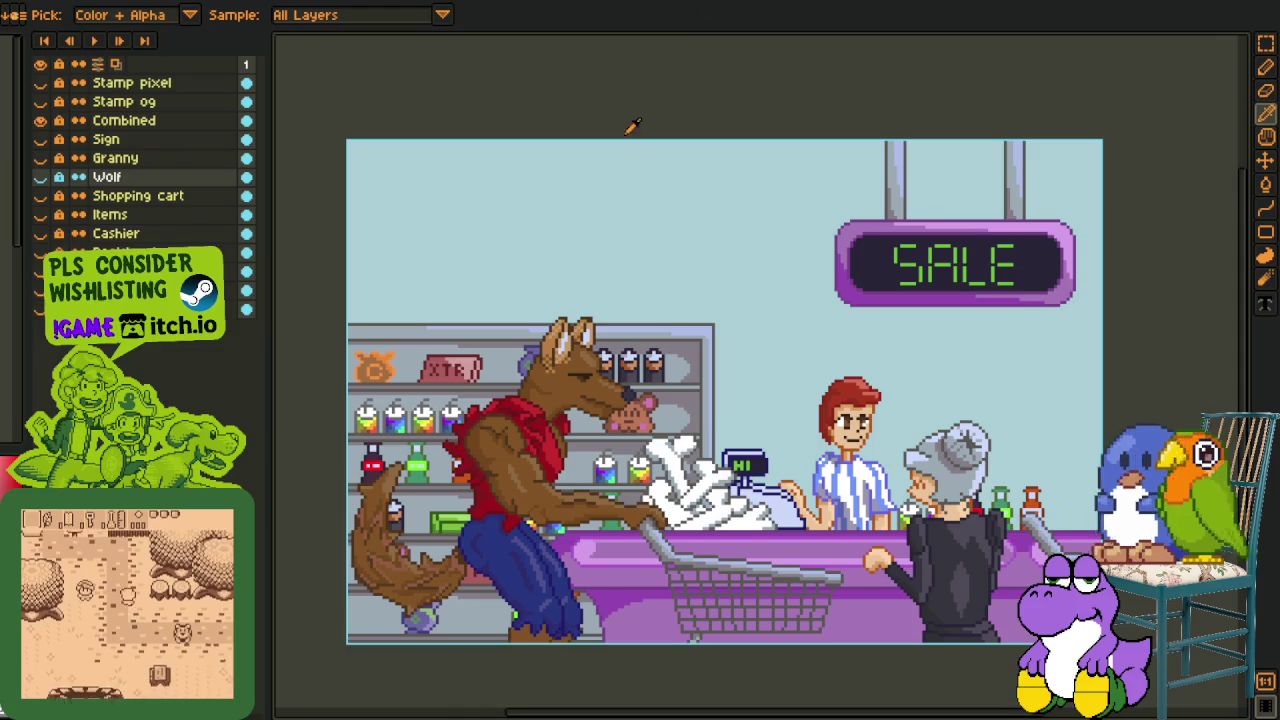
{"action": "scroll", "coordinate": [640, 220], "scroll_direction": "up", "scroll_amount": 2}
{"action": "scroll", "coordinate": [682, 204], "scroll_direction": "down", "scroll_amount": 2}
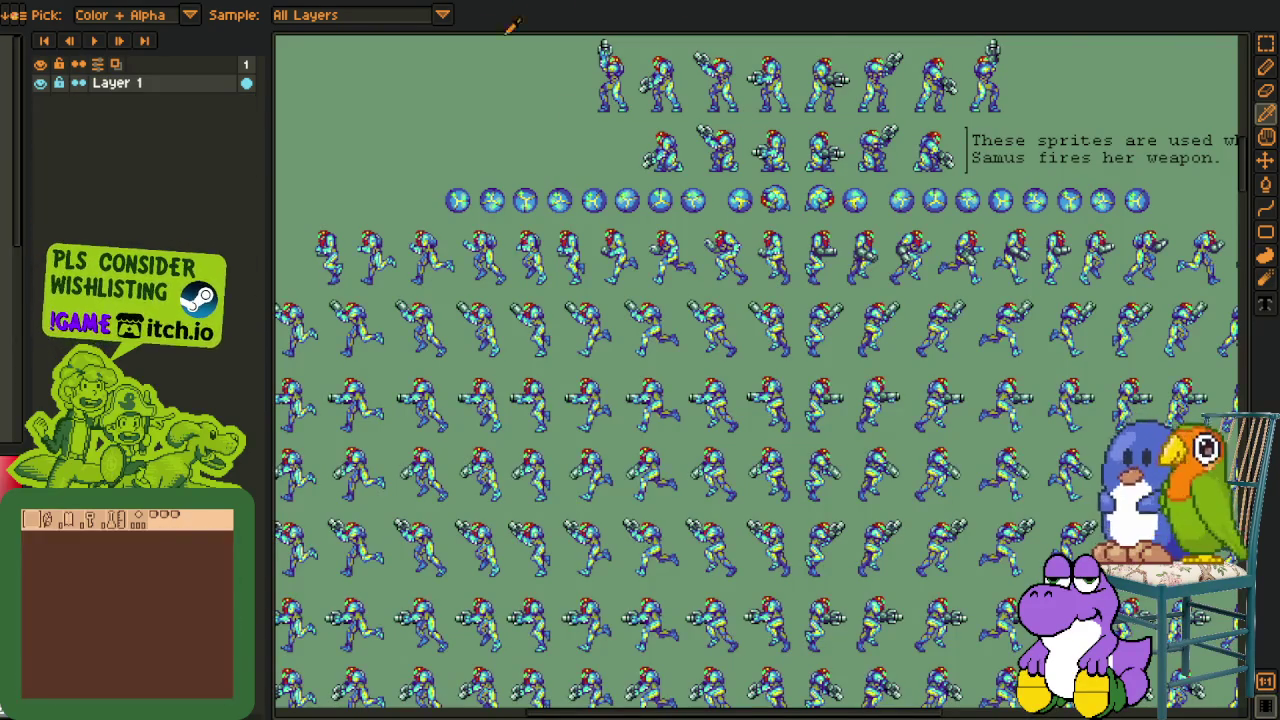
- With the Rectangular Marquee (M), select the third row of Samus sprites
{"action": "scroll", "coordinate": [700, 400], "scroll_direction": "up", "scroll_amount": 3}
{"action": "scroll", "coordinate": [718, 283], "scroll_direction": "up", "scroll_amount": 3}
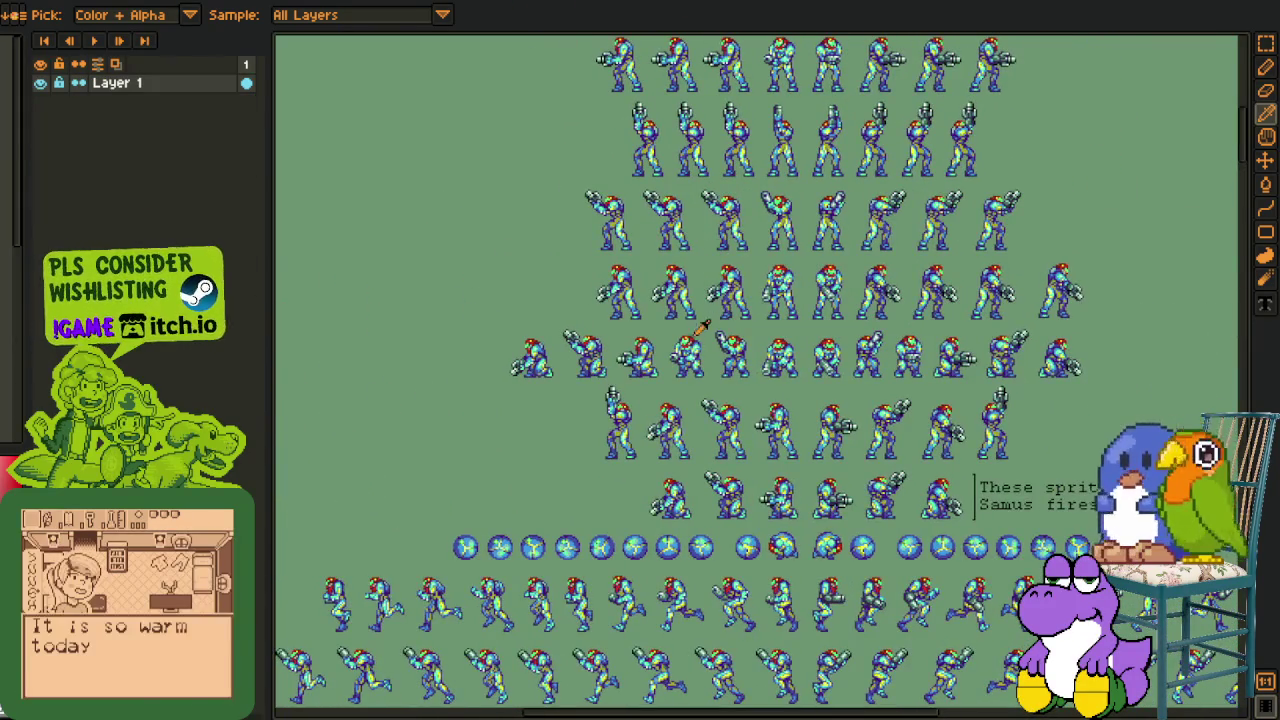
{"action": "key", "text": "m"}
{"action": "left_click_drag", "start_coordinate": [591, 188], "coordinate": [1148, 256]}
- Drag a tall selection from the upper rows down the sheet, extending and widening it
{"action": "scroll", "coordinate": [620, 280], "scroll_direction": "down", "scroll_amount": 2}
{"action": "scroll", "coordinate": [600, 368], "scroll_direction": "up", "scroll_amount": 2}
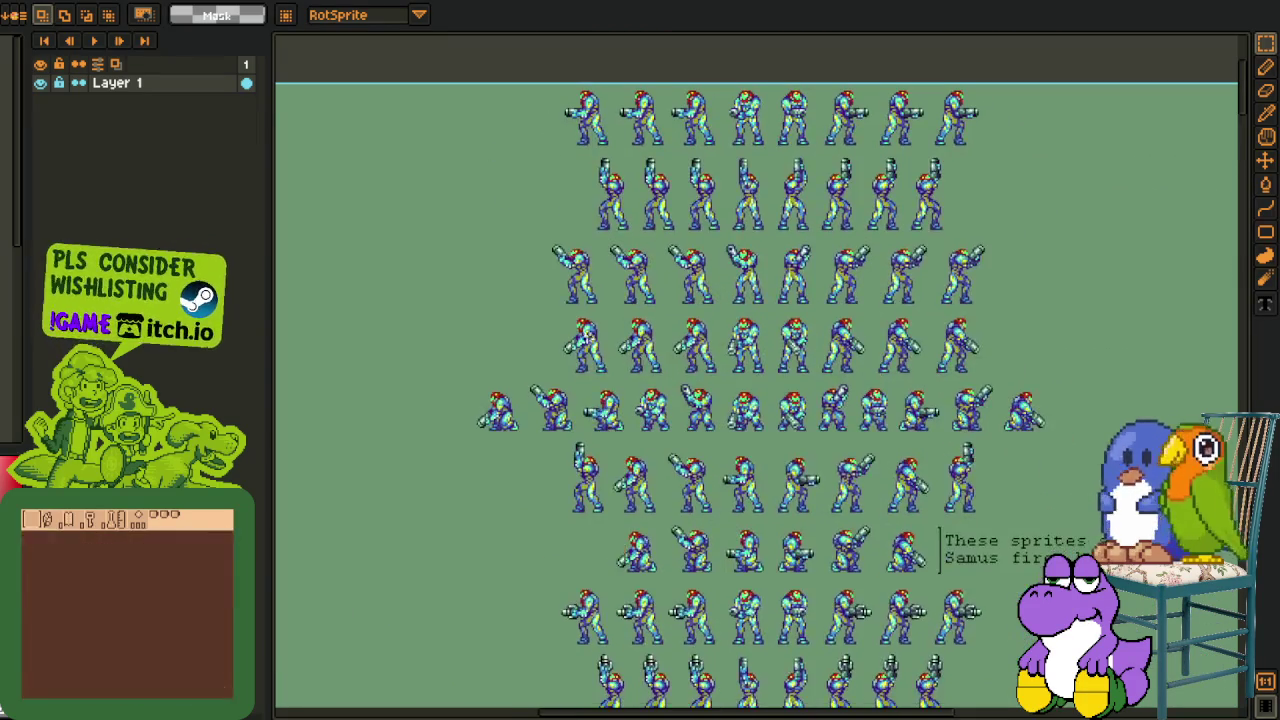
{"action": "mouse_move", "coordinate": [532, 194]}
{"action": "left_mouse_down"}
{"action": "mouse_move", "coordinate": [1047, 657]}
{"action": "mouse_move", "coordinate": [1060, 702]}
{"action": "left_mouse_up"}
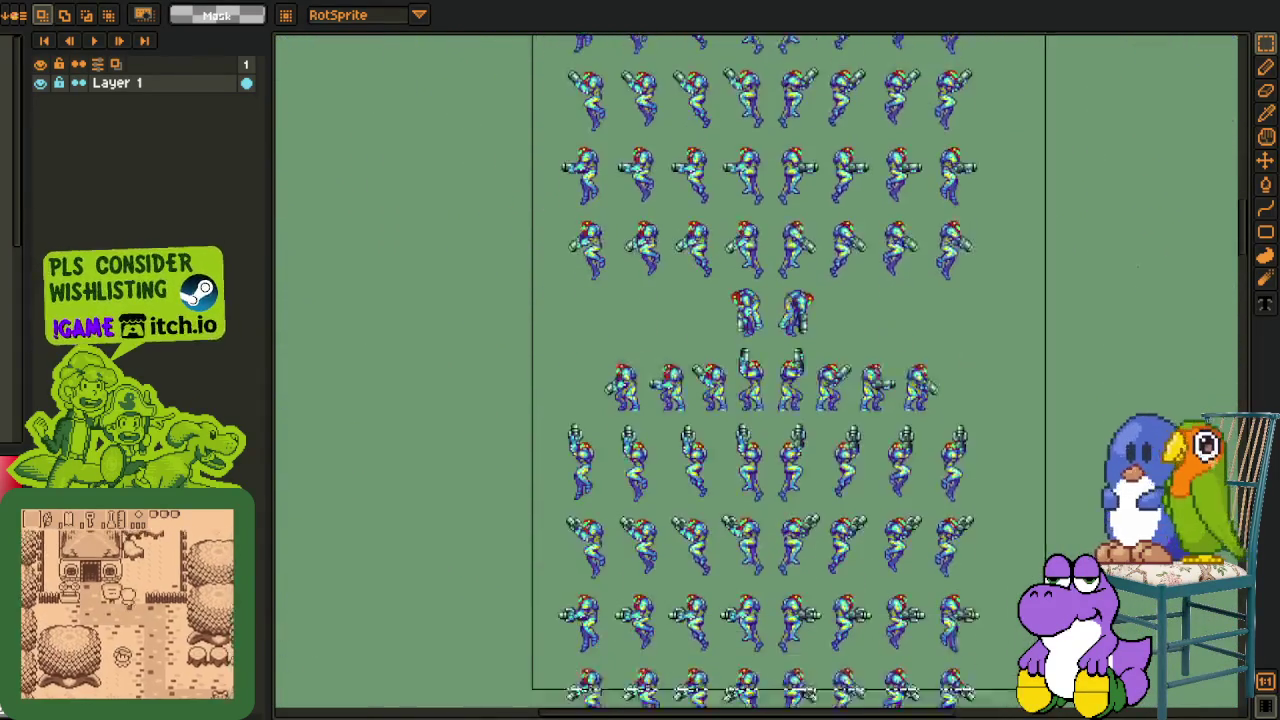
{"action": "mouse_move", "coordinate": [1060, 702]}
{"action": "left_mouse_down"}
{"action": "mouse_move", "coordinate": [957, 697]}
{"action": "mouse_move", "coordinate": [897, 672]}
{"action": "mouse_move", "coordinate": [815, 700]}
{"action": "left_mouse_up"}
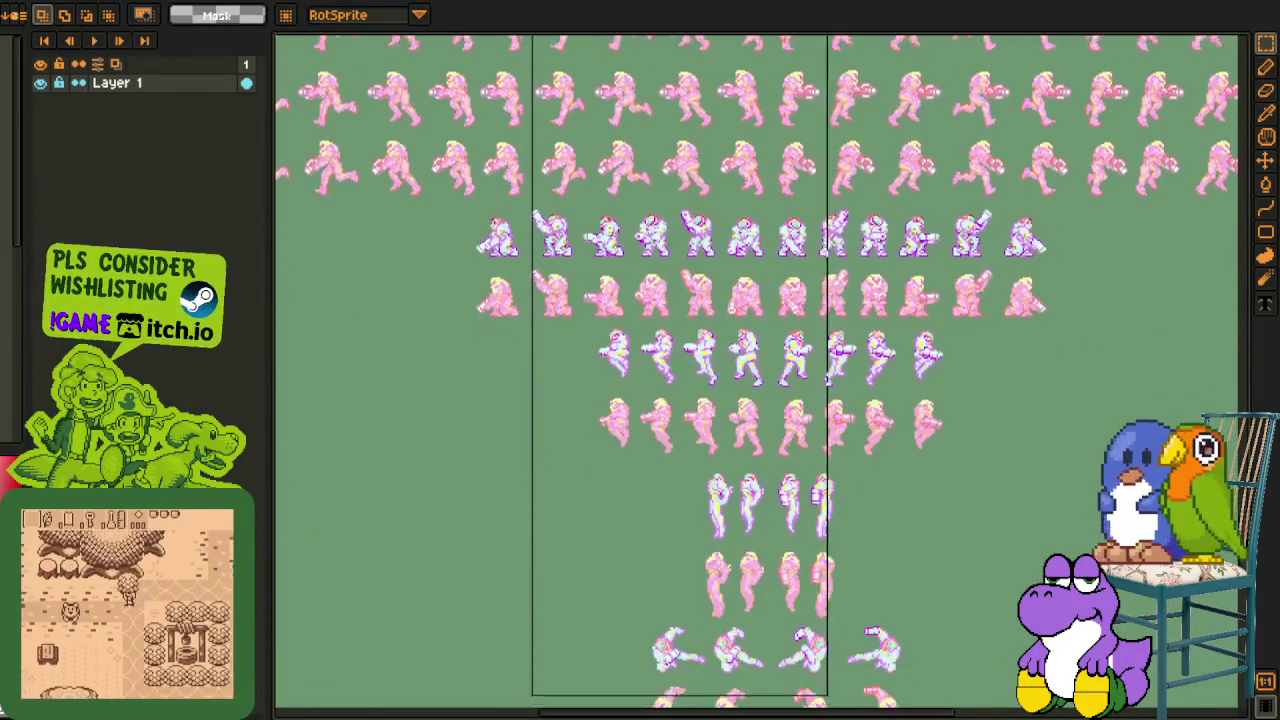
{"action": "left_click_drag", "start_coordinate": [815, 700], "coordinate": [891, 705]}
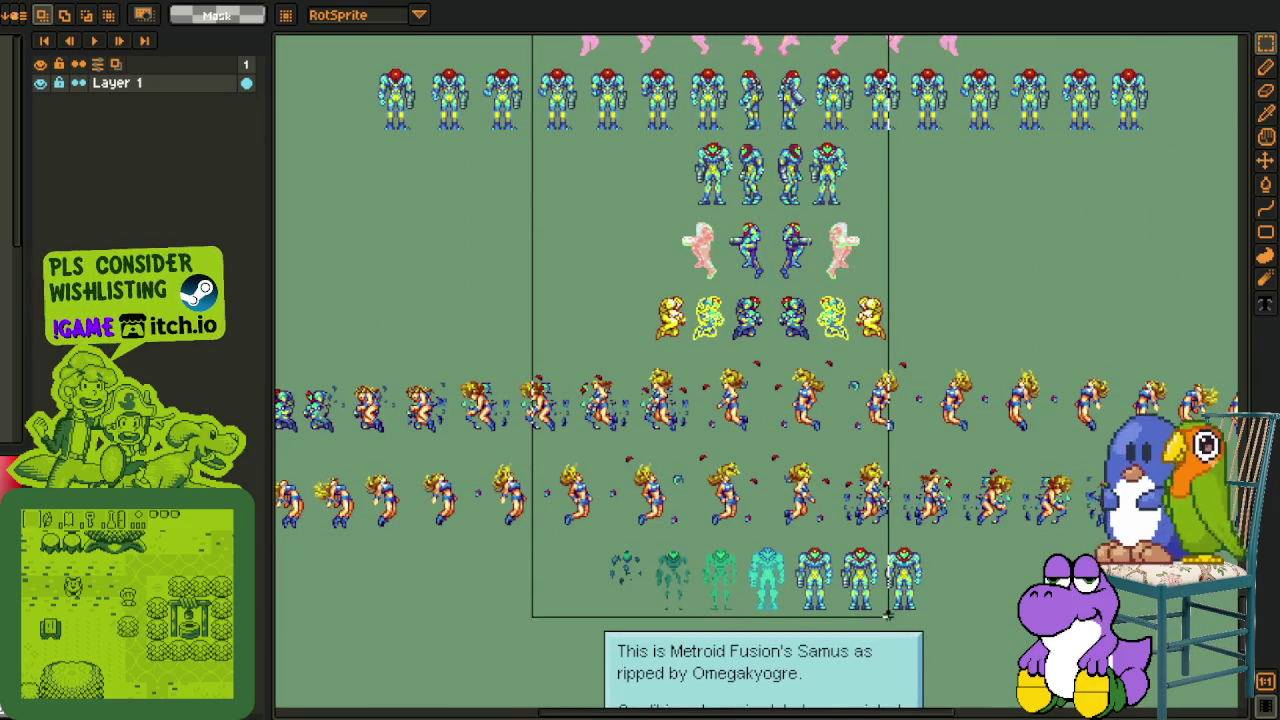
{"action": "left_click_drag", "start_coordinate": [889, 610], "coordinate": [766, 566]}
- Zoom in and try several marquee selections around the middle jumping Samus sprite
{"action": "scroll", "coordinate": [581, 143], "scroll_direction": "up", "scroll_amount": 3}
{"action": "scroll", "coordinate": [581, 143], "scroll_direction": "up", "scroll_amount": 1}
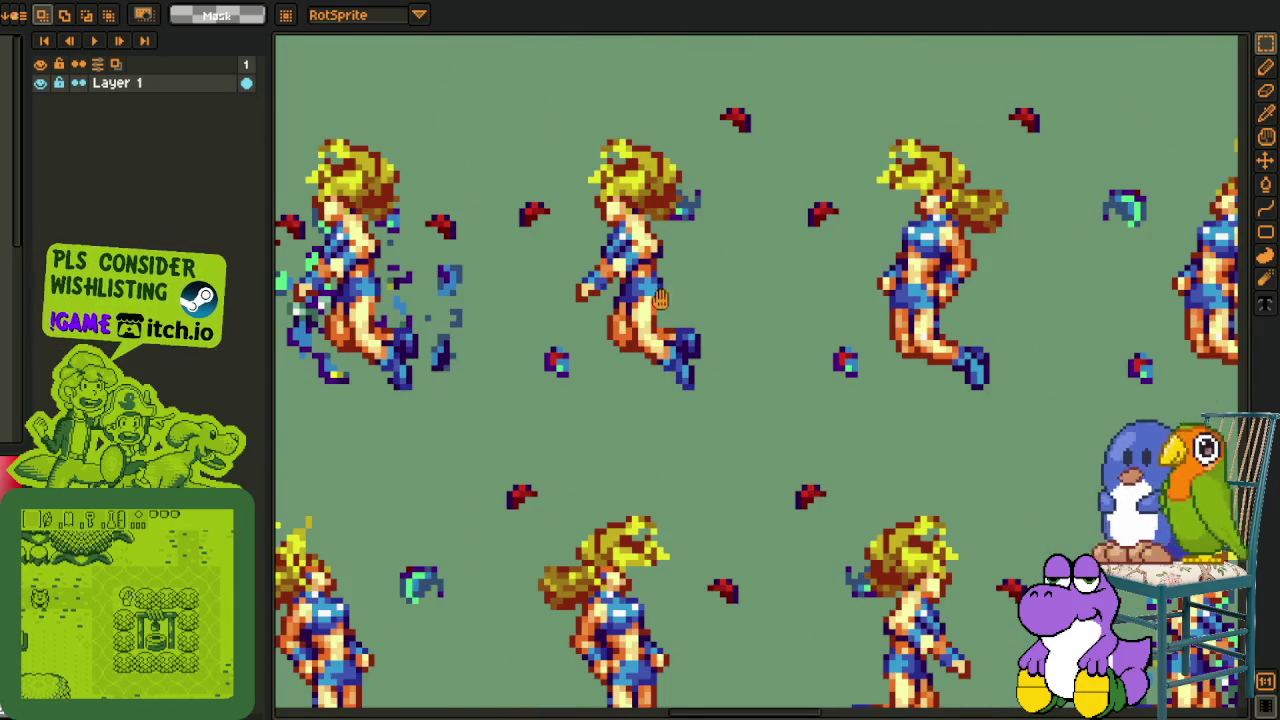
{"action": "left_click_drag", "start_coordinate": [581, 140], "coordinate": [757, 411]}
{"action": "scroll", "coordinate": [762, 415], "scroll_direction": "down", "scroll_amount": 3}
{"action": "scroll", "coordinate": [583, 203], "scroll_direction": "up", "scroll_amount": 1}
{"action": "scroll", "coordinate": [583, 203], "scroll_direction": "up", "scroll_amount": 1}
{"action": "scroll", "coordinate": [583, 203], "scroll_direction": "up", "scroll_amount": 1}
{"action": "scroll", "coordinate": [583, 203], "scroll_direction": "up", "scroll_amount": 1}
{"action": "left_click_drag", "start_coordinate": [581, 208], "coordinate": [682, 305]}
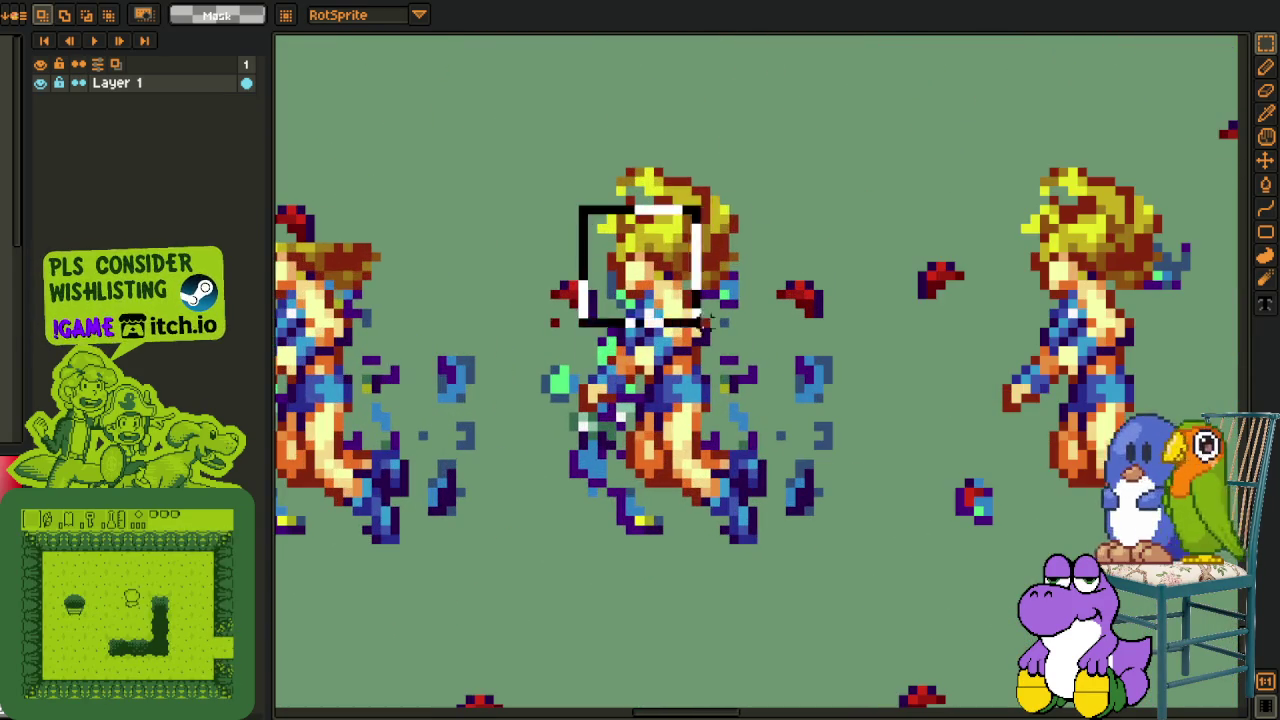
{"action": "scroll", "coordinate": [769, 352], "scroll_direction": "down", "scroll_amount": 1}
{"action": "left_click_drag", "start_coordinate": [645, 234], "coordinate": [760, 510]}
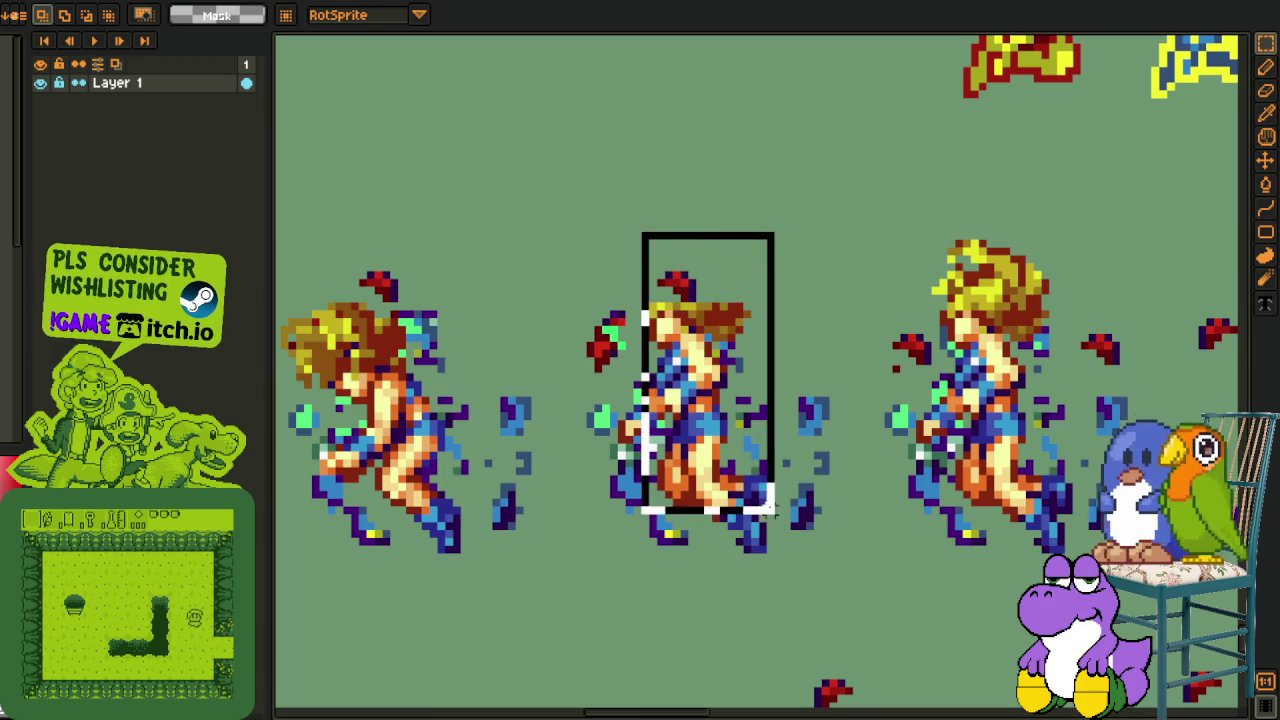
- Select a thin strip and the upper body of the middle sprite, then clear the selections
{"action": "scroll", "coordinate": [760, 510], "scroll_direction": "down", "scroll_amount": 2}
{"action": "scroll", "coordinate": [775, 492], "scroll_direction": "up", "scroll_amount": 3}
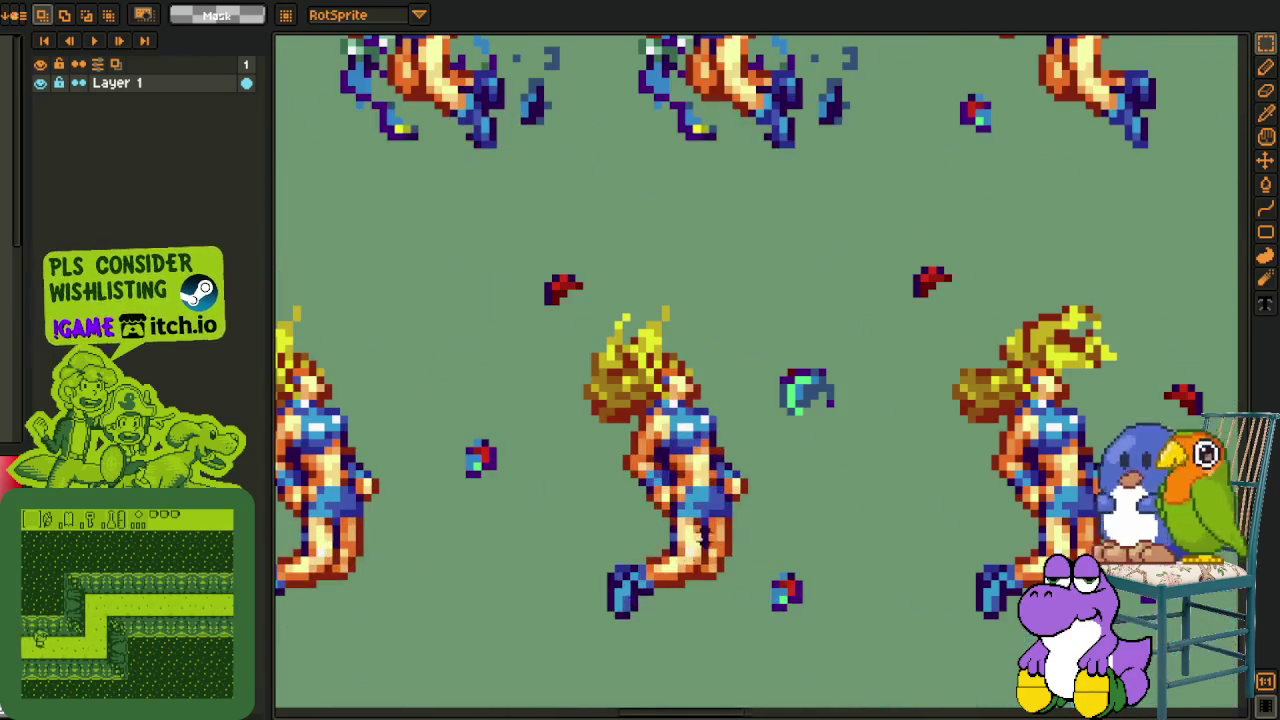
{"action": "left_click_drag", "start_coordinate": [625, 614], "coordinate": [630, 302]}
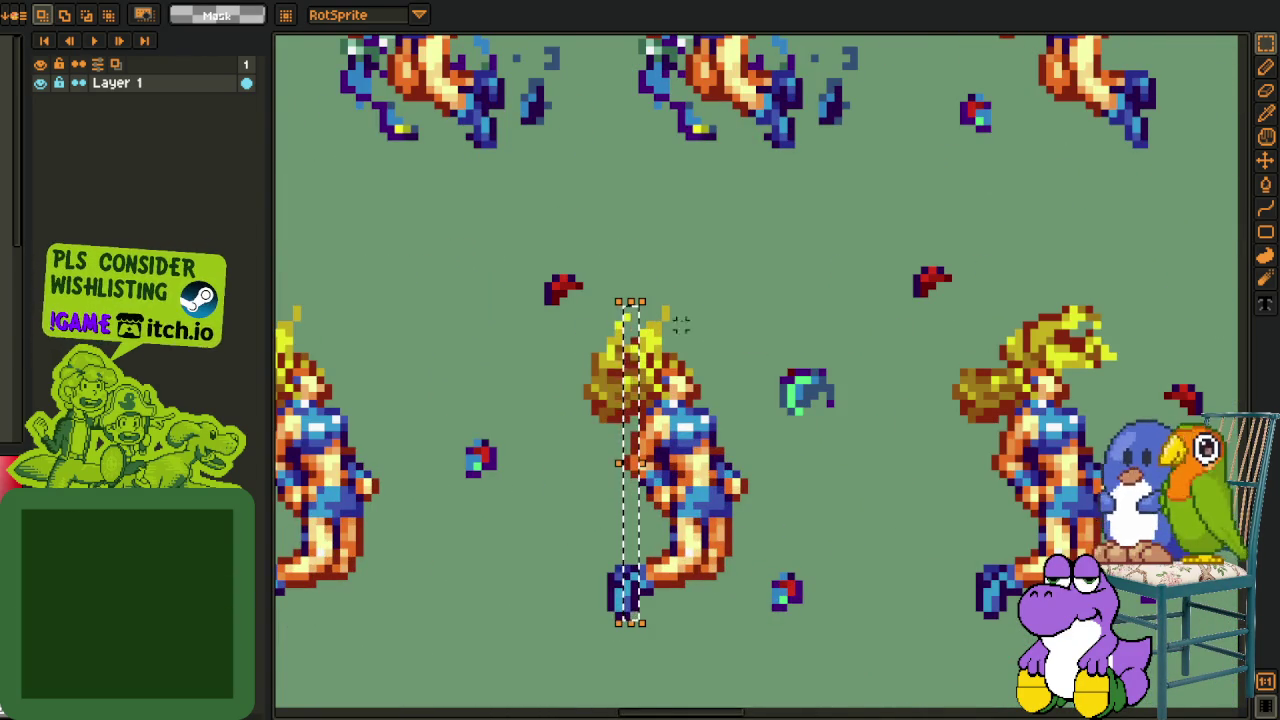
{"action": "scroll", "coordinate": [737, 357], "scroll_direction": "up", "scroll_amount": 1}
{"action": "left_click_drag", "start_coordinate": [592, 312], "coordinate": [760, 478]}
{"action": "key", "text": "ctrl+d"}
{"action": "scroll", "coordinate": [853, 395], "scroll_direction": "down", "scroll_amount": 3}
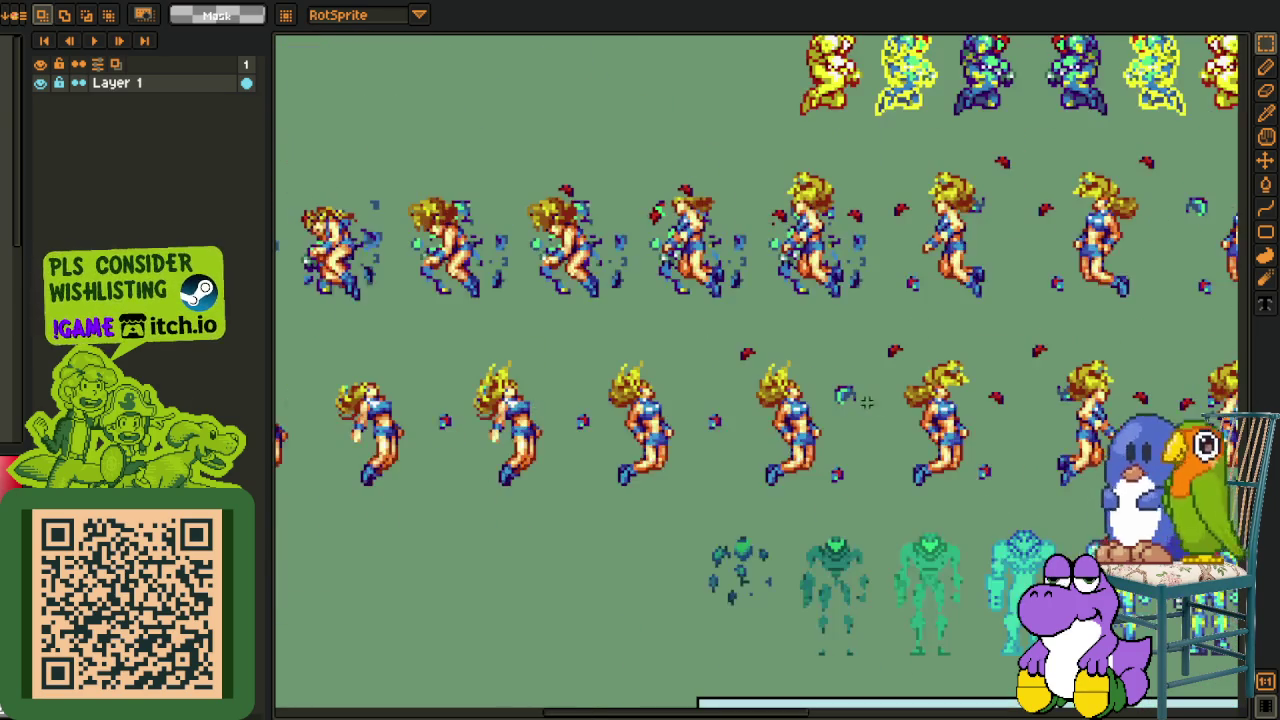
{"action": "scroll", "coordinate": [766, 378], "scroll_direction": "up", "scroll_amount": 3}
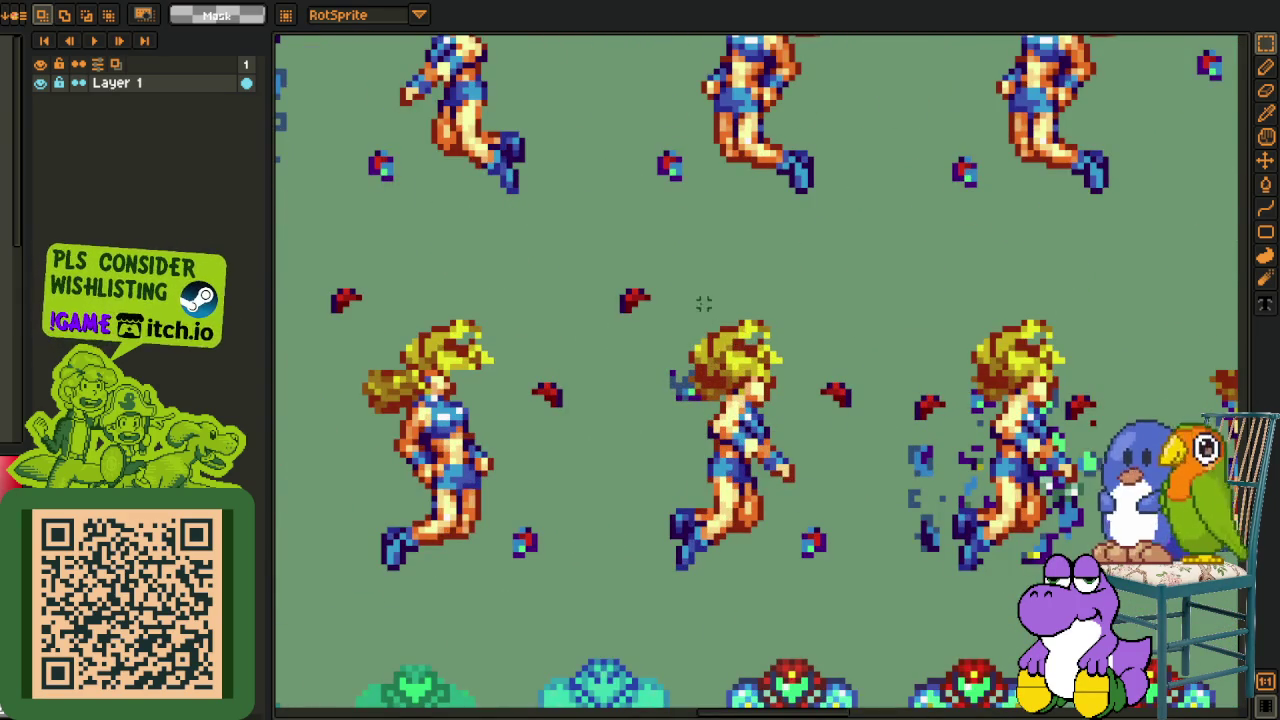
{"action": "left_click_drag", "start_coordinate": [704, 303], "coordinate": [750, 578]}
{"action": "left_click", "coordinate": [873, 511]}
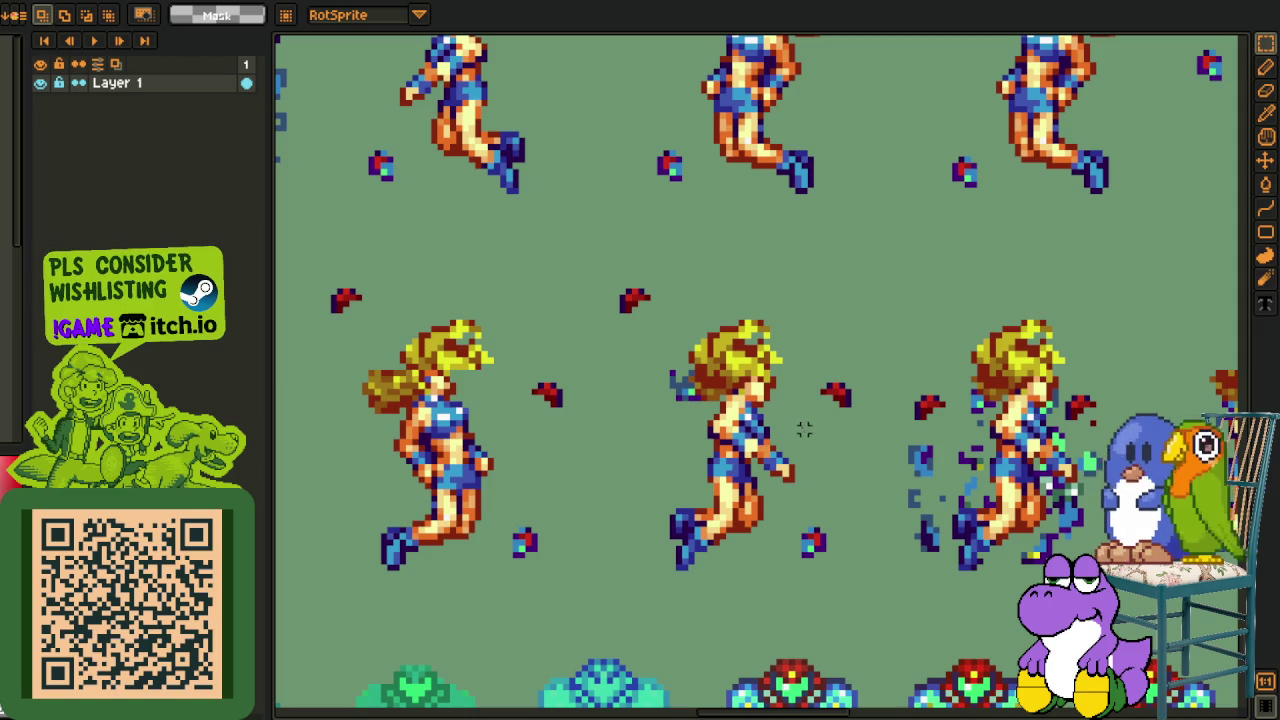
- Shift the view across the sprite rows and select one jumping sprite for a closer look
{"action": "scroll", "coordinate": [879, 480], "scroll_direction": "down", "scroll_amount": 1}
{"action": "scroll", "coordinate": [868, 479], "scroll_direction": "down", "scroll_amount": 1}
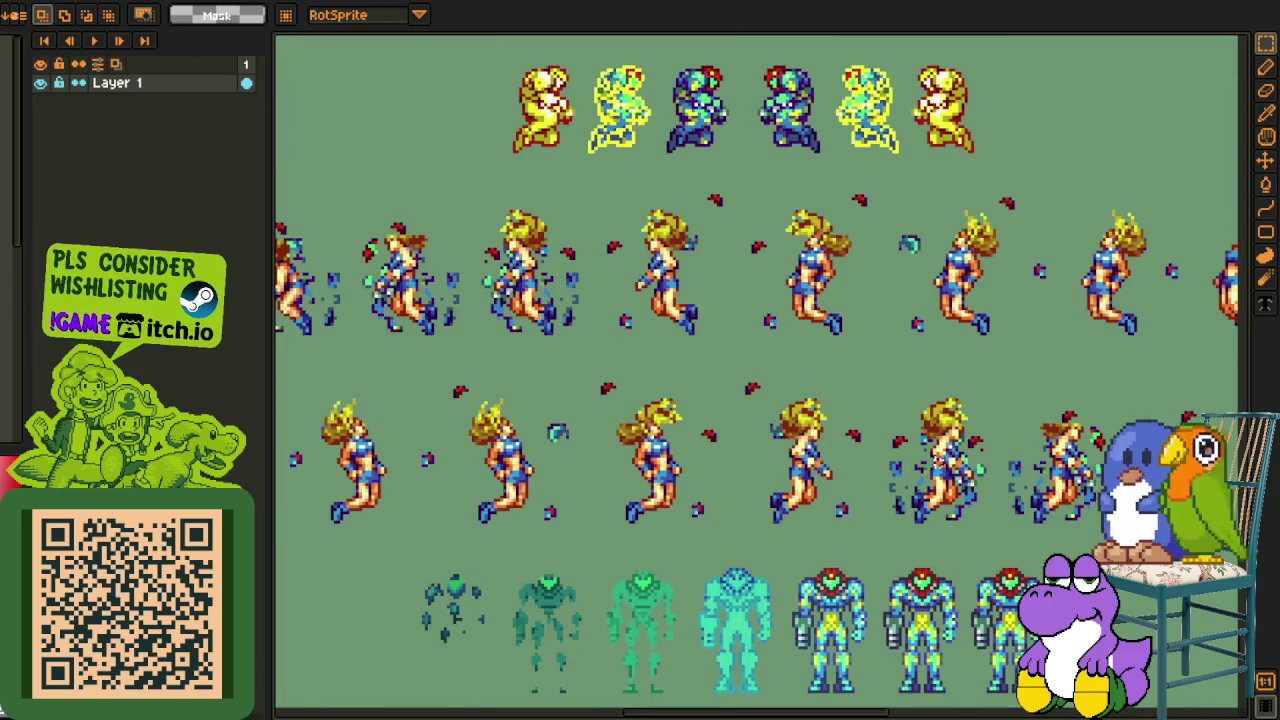
{"action": "left_click_drag", "start_coordinate": [889, 442], "coordinate": [773, 467]}
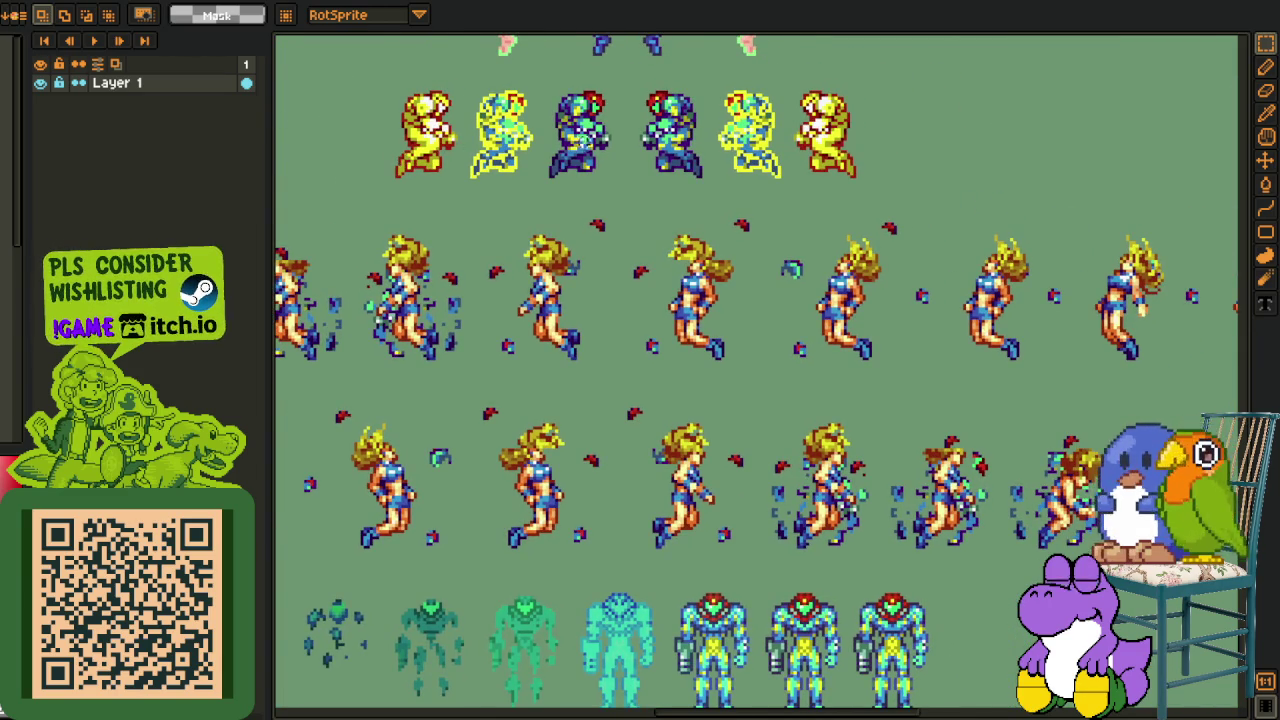
{"action": "scroll", "coordinate": [800, 343], "scroll_direction": "up", "scroll_amount": 2}
{"action": "scroll", "coordinate": [623, 177], "scroll_direction": "up", "scroll_amount": 1}
{"action": "scroll", "coordinate": [640, 200], "scroll_direction": "up", "scroll_amount": 2}
{"action": "left_click_drag", "start_coordinate": [490, 72], "coordinate": [785, 652]}
- Paint two face pixels black as an eye on a jumping Samus sprite
{"action": "scroll", "coordinate": [780, 665], "scroll_direction": "down", "scroll_amount": 2}
{"action": "scroll", "coordinate": [1043, 434], "scroll_direction": "up", "scroll_amount": 2}
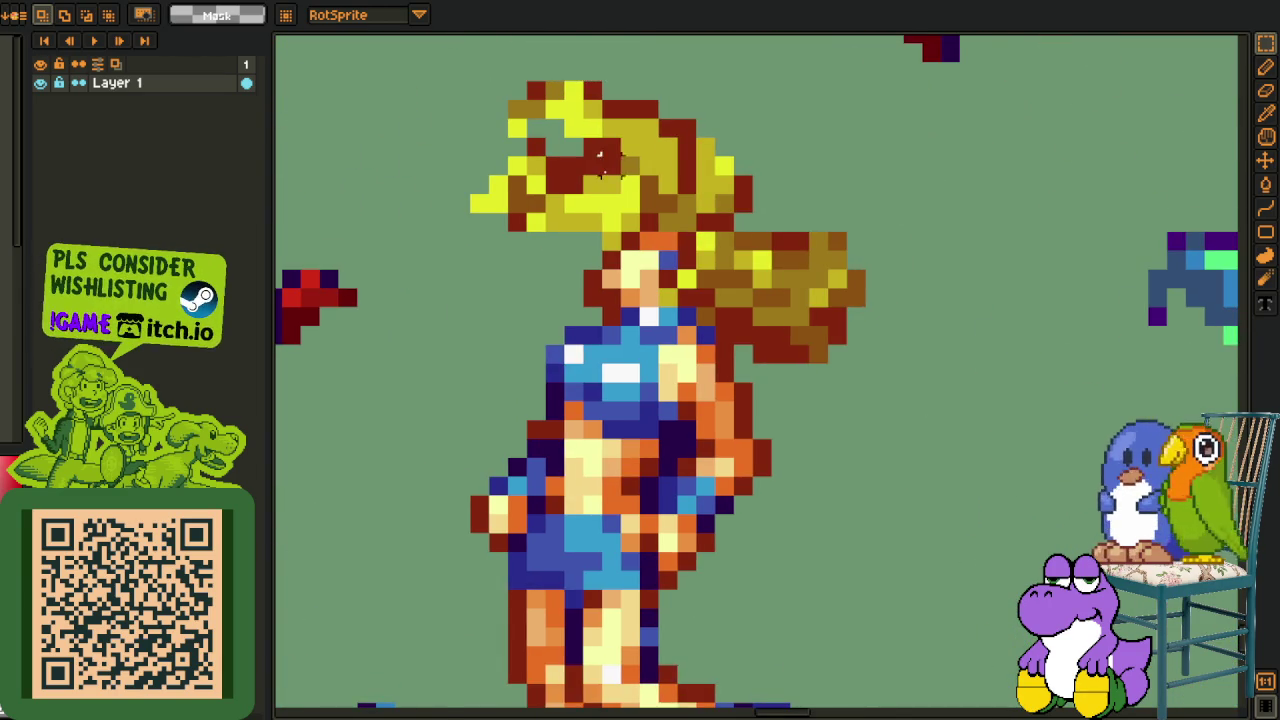
{"action": "scroll", "coordinate": [603, 160], "scroll_direction": "up", "scroll_amount": 1}
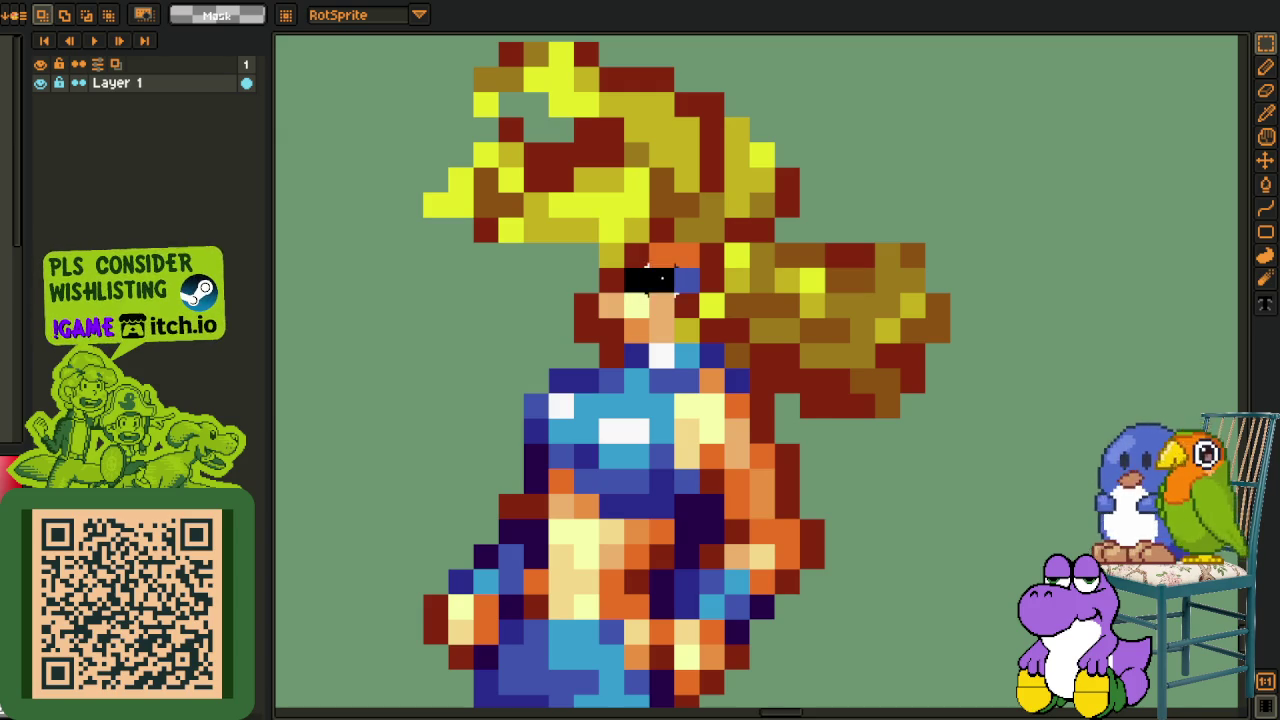
{"action": "left_click_drag", "start_coordinate": [604, 292], "coordinate": [622, 320]}
{"action": "left_click", "coordinate": [737, 255]}
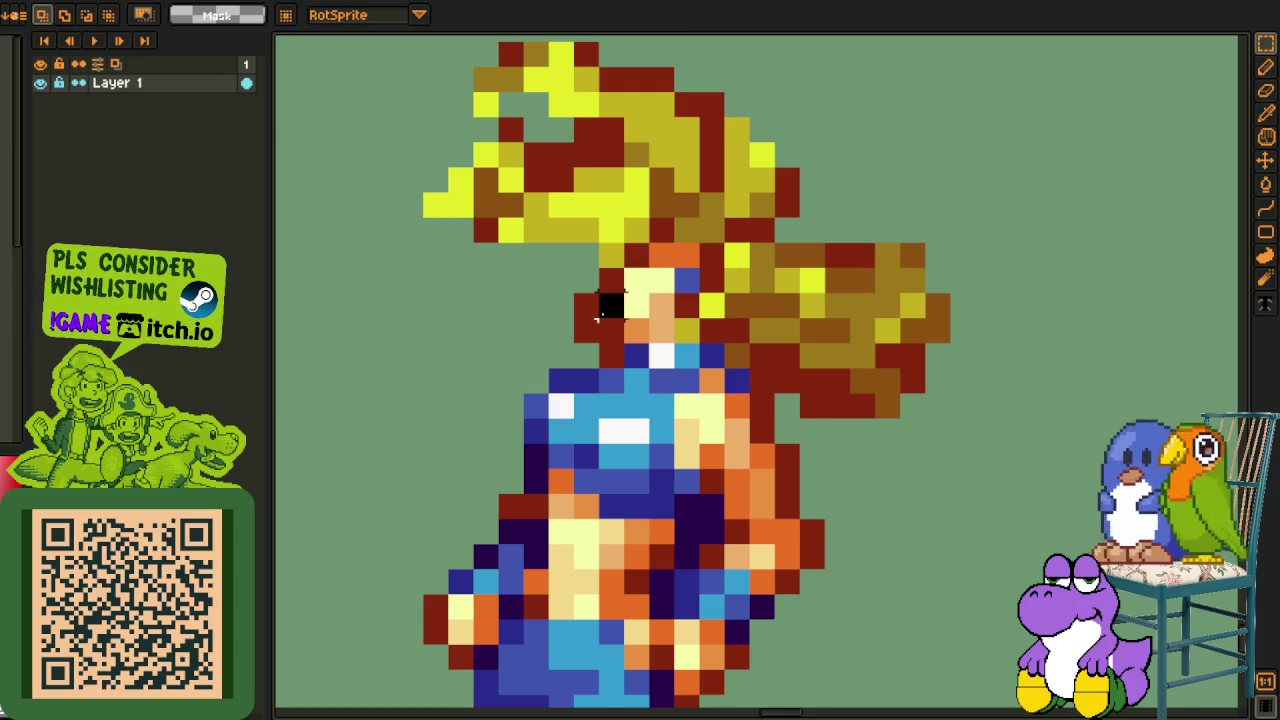
{"action": "left_click_drag", "start_coordinate": [636, 282], "coordinate": [633, 308]}
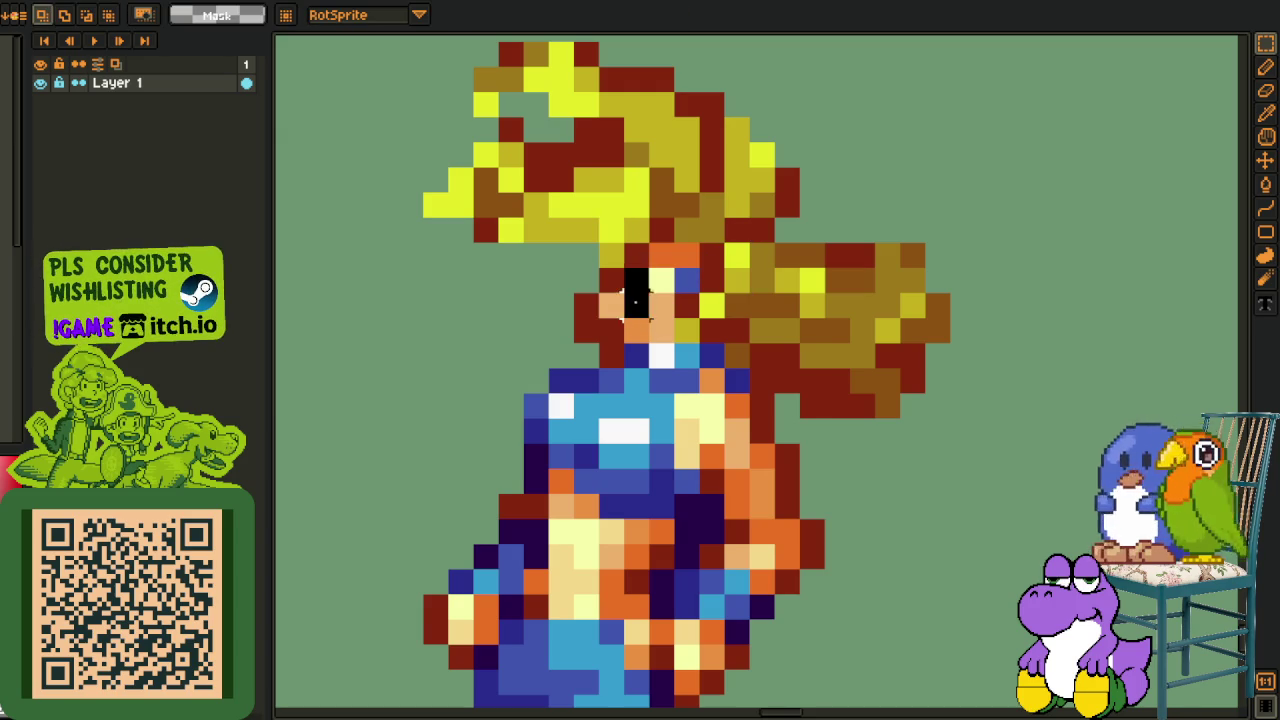
{"action": "scroll", "coordinate": [866, 262], "scroll_direction": "down", "scroll_amount": 5}
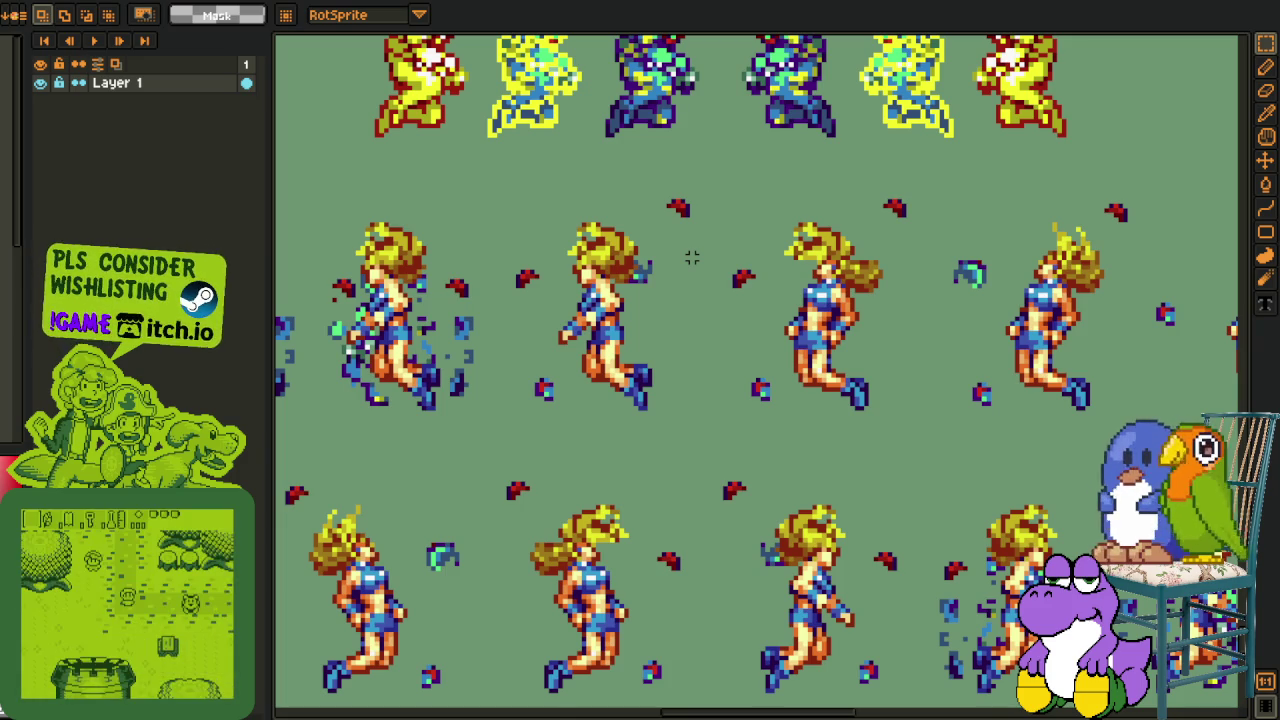
- Pan down to the pink and Samus rows, select one blue Samus cell, then deselect
{"action": "scroll", "coordinate": [663, 224], "scroll_direction": "down", "scroll_amount": 5}
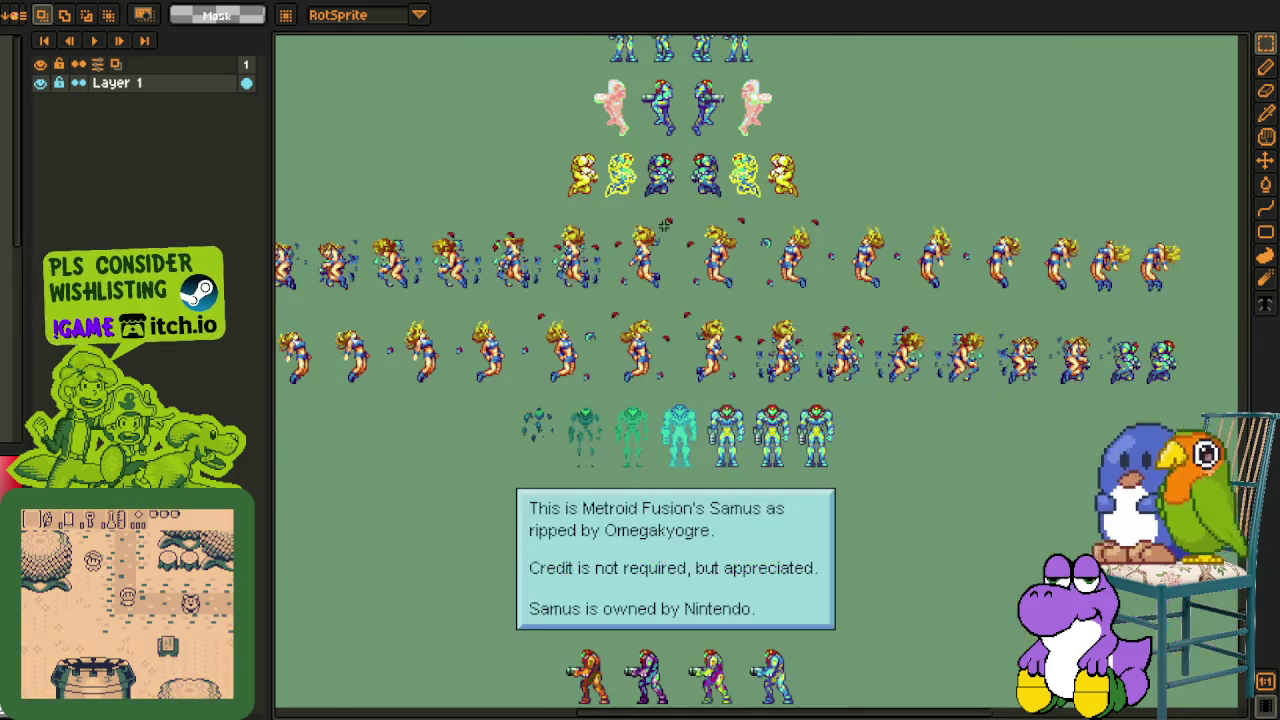
{"action": "scroll", "coordinate": [643, 300], "scroll_direction": "up", "scroll_amount": 2}
{"action": "left_click_drag", "start_coordinate": [643, 182], "coordinate": [643, 427]}
{"action": "scroll", "coordinate": [680, 480], "scroll_direction": "down", "scroll_amount": 2}
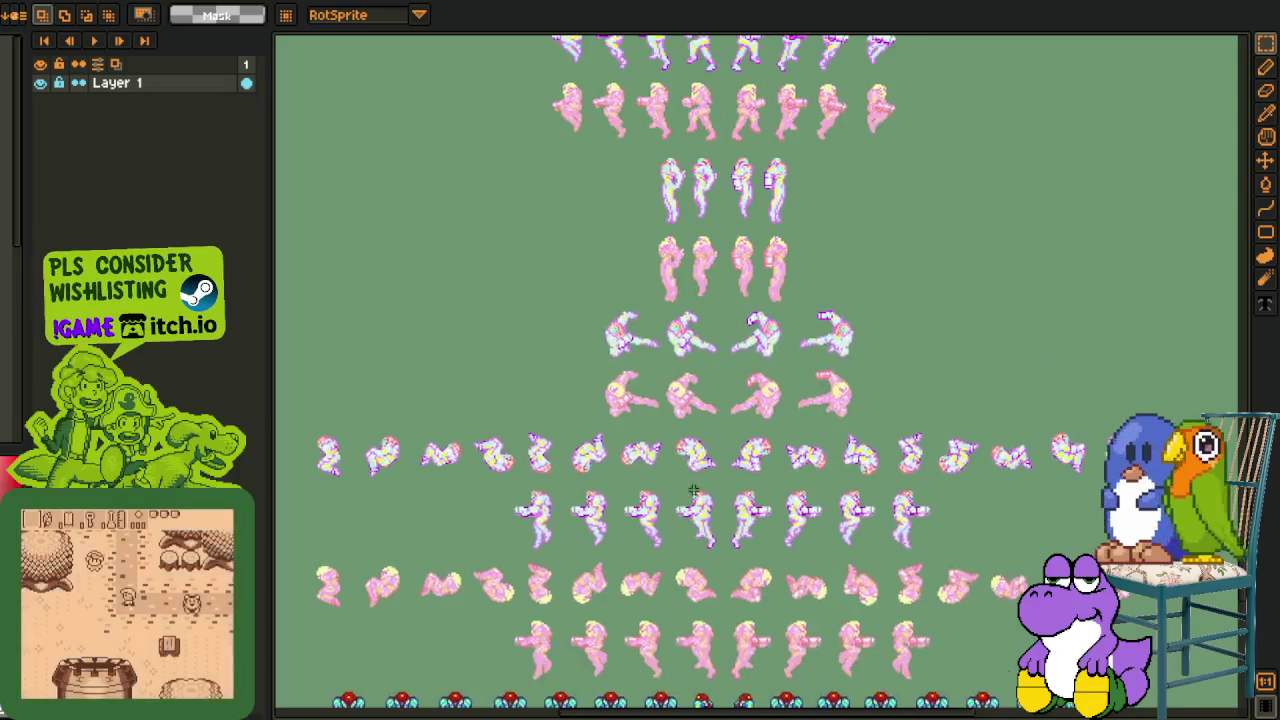
{"action": "scroll", "coordinate": [700, 380], "scroll_direction": "up", "scroll_amount": 2}
{"action": "scroll", "coordinate": [710, 272], "scroll_direction": "up", "scroll_amount": 2}
{"action": "scroll", "coordinate": [723, 420], "scroll_direction": "up", "scroll_amount": 1}
{"action": "scroll", "coordinate": [853, 452], "scroll_direction": "down", "scroll_amount": 3}
{"action": "scroll", "coordinate": [812, 390], "scroll_direction": "up", "scroll_amount": 3}
{"action": "scroll", "coordinate": [771, 329], "scroll_direction": "up", "scroll_amount": 3}
{"action": "scroll", "coordinate": [771, 329], "scroll_direction": "up", "scroll_amount": 3}
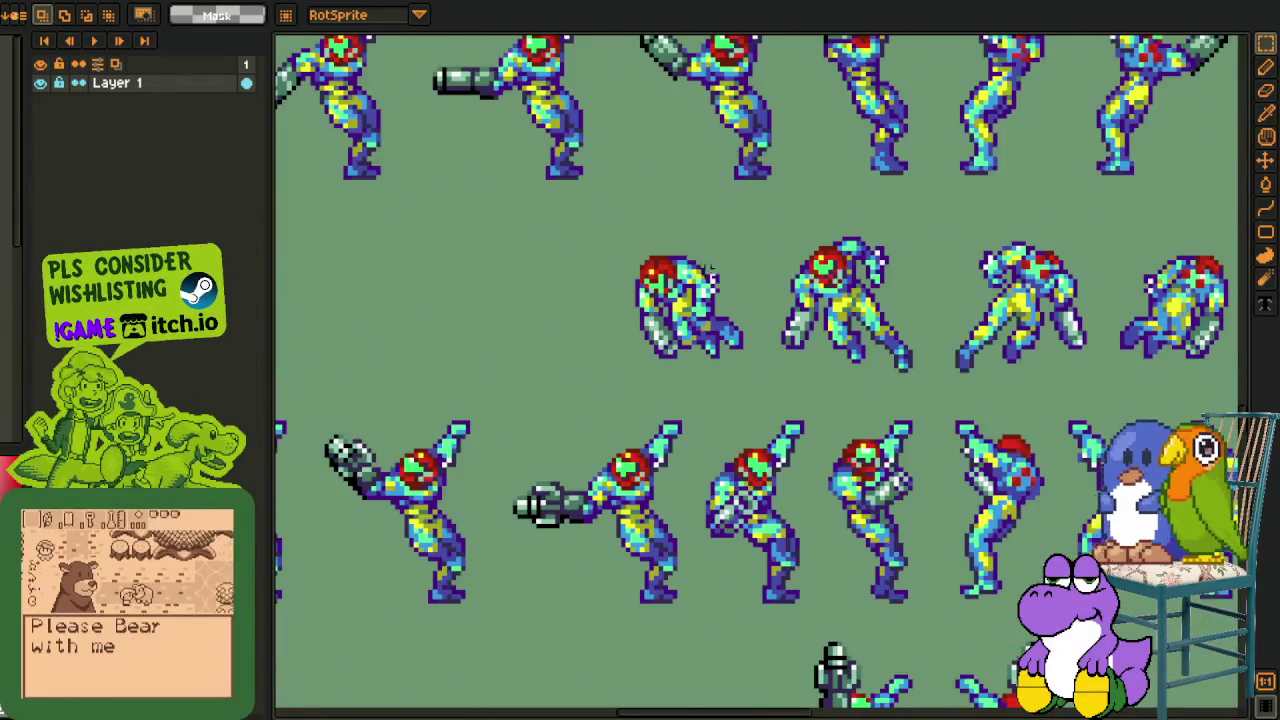
{"action": "left_click", "coordinate": [766, 380]}
{"action": "key", "text": "ctrl+d"}
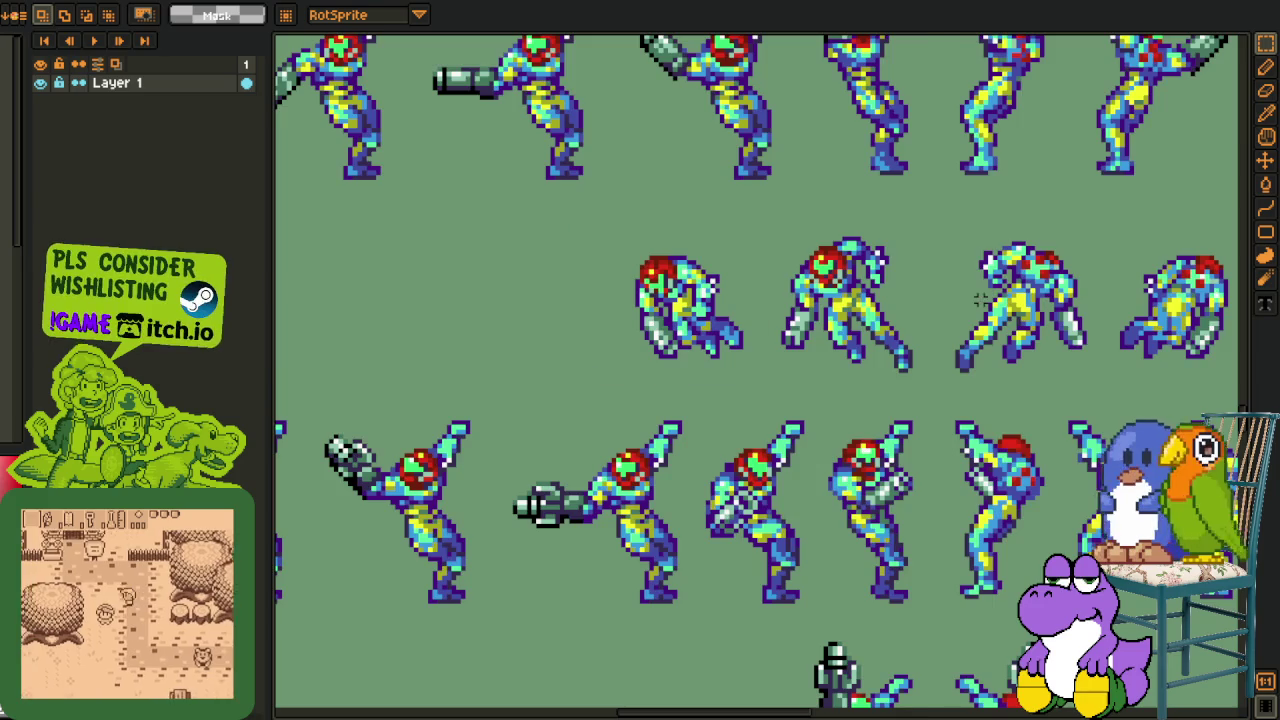
- Pan across the whole sprite sheet to the energy-ball row and its note
{"action": "scroll", "coordinate": [700, 320], "scroll_direction": "down", "scroll_amount": 2}
{"action": "scroll", "coordinate": [702, 326], "scroll_direction": "up", "scroll_amount": 2}
{"action": "scroll", "coordinate": [702, 326], "scroll_direction": "down", "scroll_amount": 1}
{"action": "scroll", "coordinate": [702, 326], "scroll_direction": "down", "scroll_amount": 1}
{"action": "scroll", "coordinate": [771, 401], "scroll_direction": "up", "scroll_amount": 2}
{"action": "scroll", "coordinate": [771, 401], "scroll_direction": "down", "scroll_amount": 1}
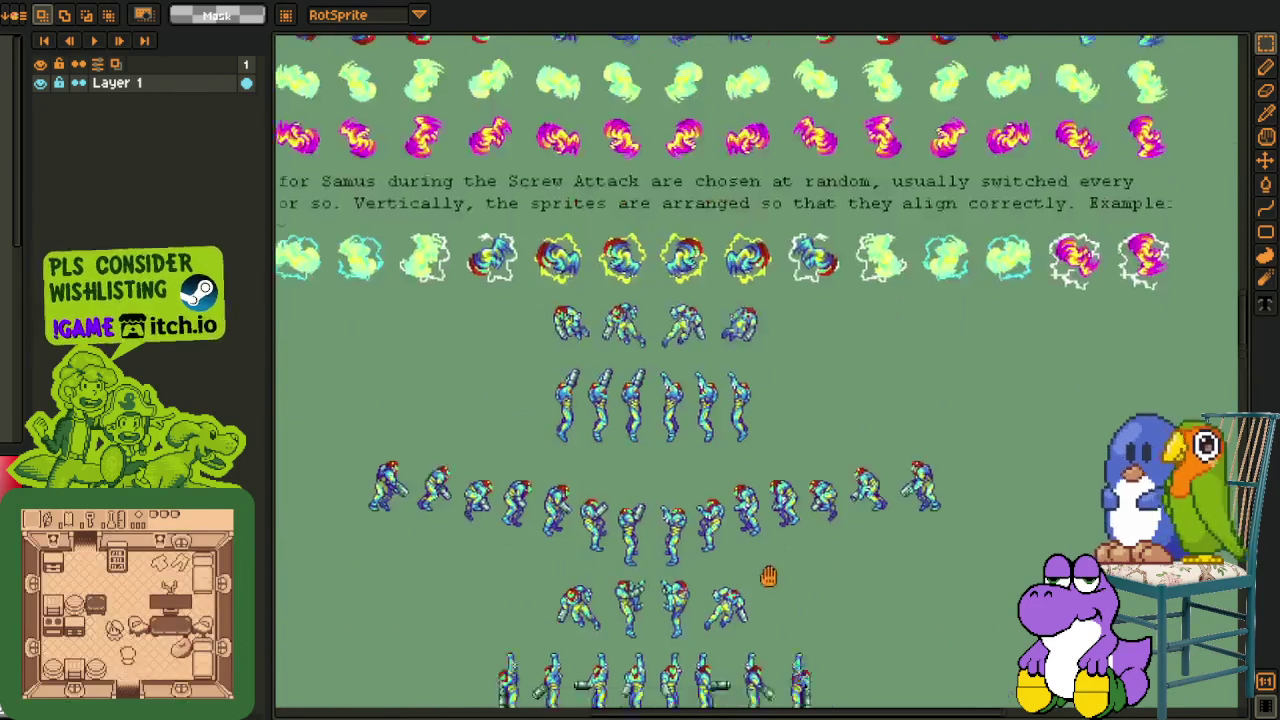
{"action": "scroll", "coordinate": [726, 398], "scroll_direction": "down", "scroll_amount": 1}
{"action": "left_click_drag", "start_coordinate": [726, 368], "coordinate": [726, 398]}
{"action": "scroll", "coordinate": [740, 430], "scroll_direction": "up", "scroll_amount": 1}
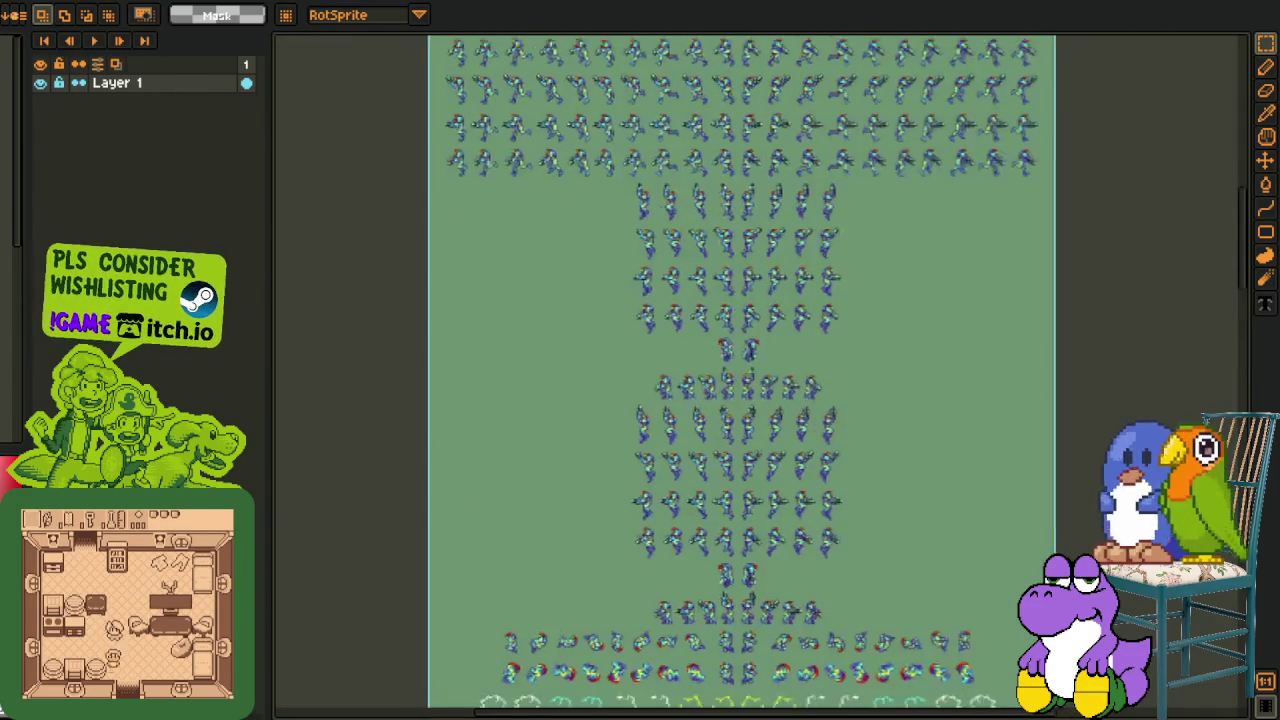
{"action": "scroll", "coordinate": [738, 192], "scroll_direction": "up", "scroll_amount": 2}
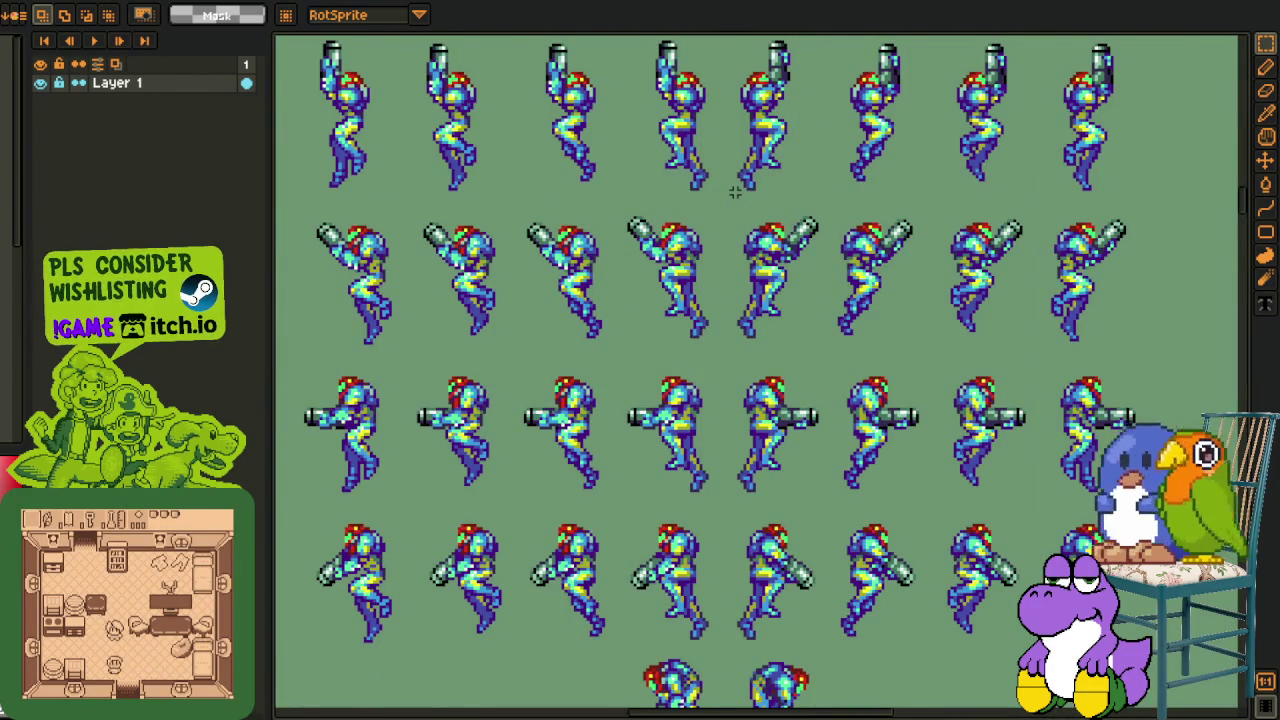
{"action": "scroll", "coordinate": [735, 192], "scroll_direction": "down", "scroll_amount": 1}
{"action": "left_click_drag", "start_coordinate": [731, 501], "coordinate": [911, 681]}
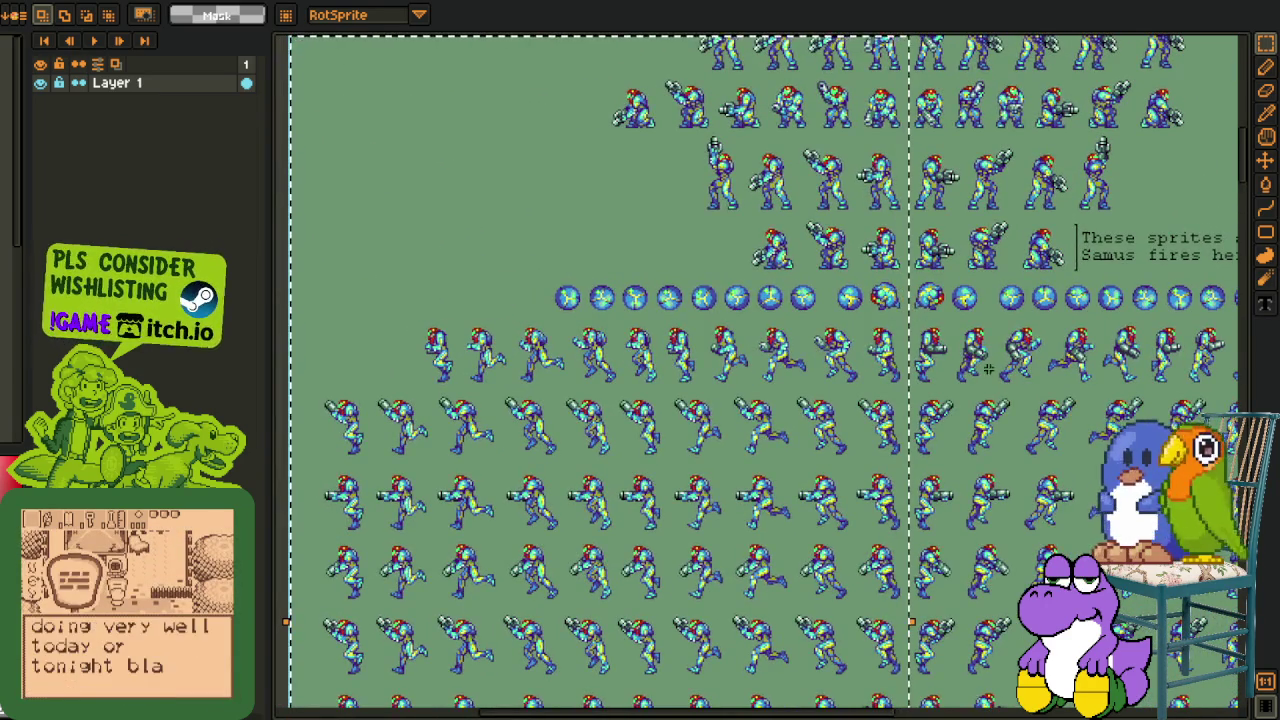
{"action": "scroll", "coordinate": [985, 365], "scroll_direction": "up", "scroll_amount": 1}
{"action": "scroll", "coordinate": [758, 320], "scroll_direction": "up", "scroll_amount": 2}
- Marquee-select running Samus sprites and wide blocks of jumping Samus sprites
{"action": "left_click_drag", "start_coordinate": [709, 241], "coordinate": [929, 522]}
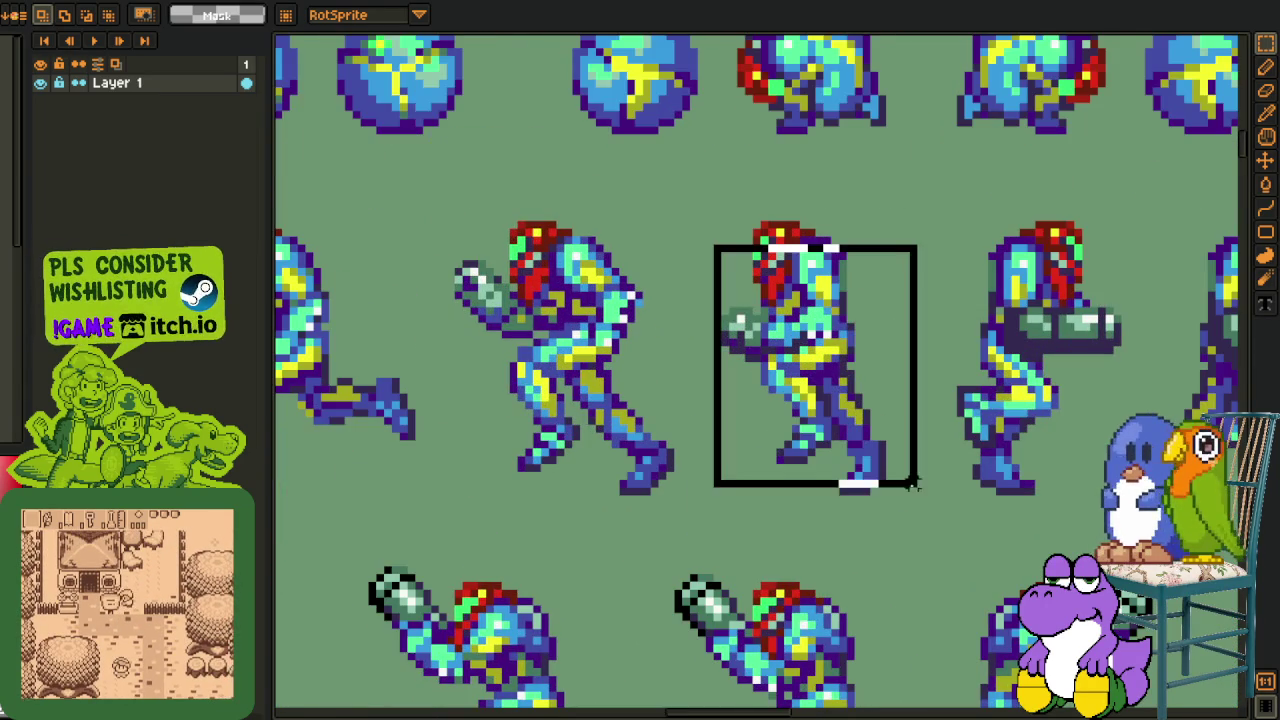
{"action": "left_click_drag", "start_coordinate": [1055, 340], "coordinate": [775, 318]}
{"action": "left_click_drag", "start_coordinate": [718, 232], "coordinate": [912, 408]}
{"action": "scroll", "coordinate": [957, 491], "scroll_direction": "down", "scroll_amount": 4}
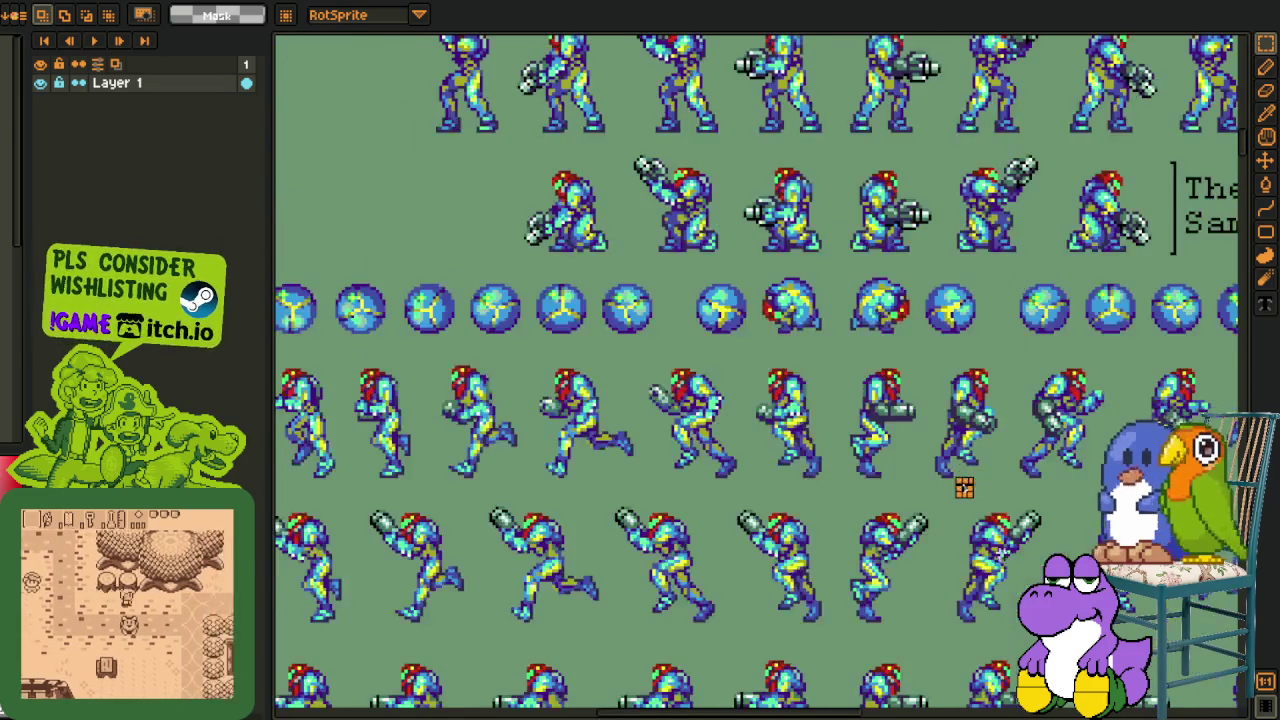
{"action": "scroll", "coordinate": [816, 422], "scroll_direction": "down", "scroll_amount": 1}
{"action": "scroll", "coordinate": [706, 230], "scroll_direction": "up", "scroll_amount": 3}
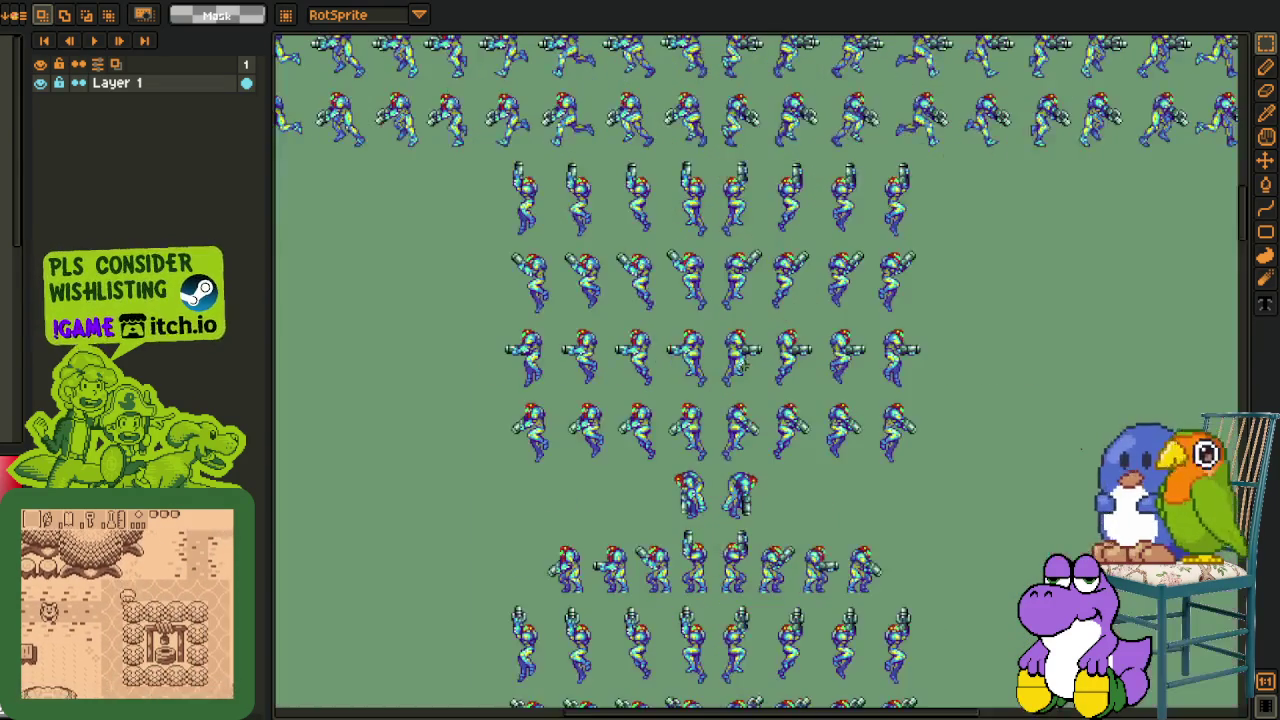
{"action": "scroll", "coordinate": [706, 230], "scroll_direction": "up", "scroll_amount": 2}
{"action": "mouse_move", "coordinate": [706, 230]}
{"action": "left_mouse_down"}
{"action": "mouse_move", "coordinate": [288, 703]}
{"action": "mouse_move", "coordinate": [329, 691]}
{"action": "left_mouse_up"}
{"action": "left_click", "coordinate": [1009, 457]}
{"action": "scroll", "coordinate": [924, 474], "scroll_direction": "up", "scroll_amount": 2}
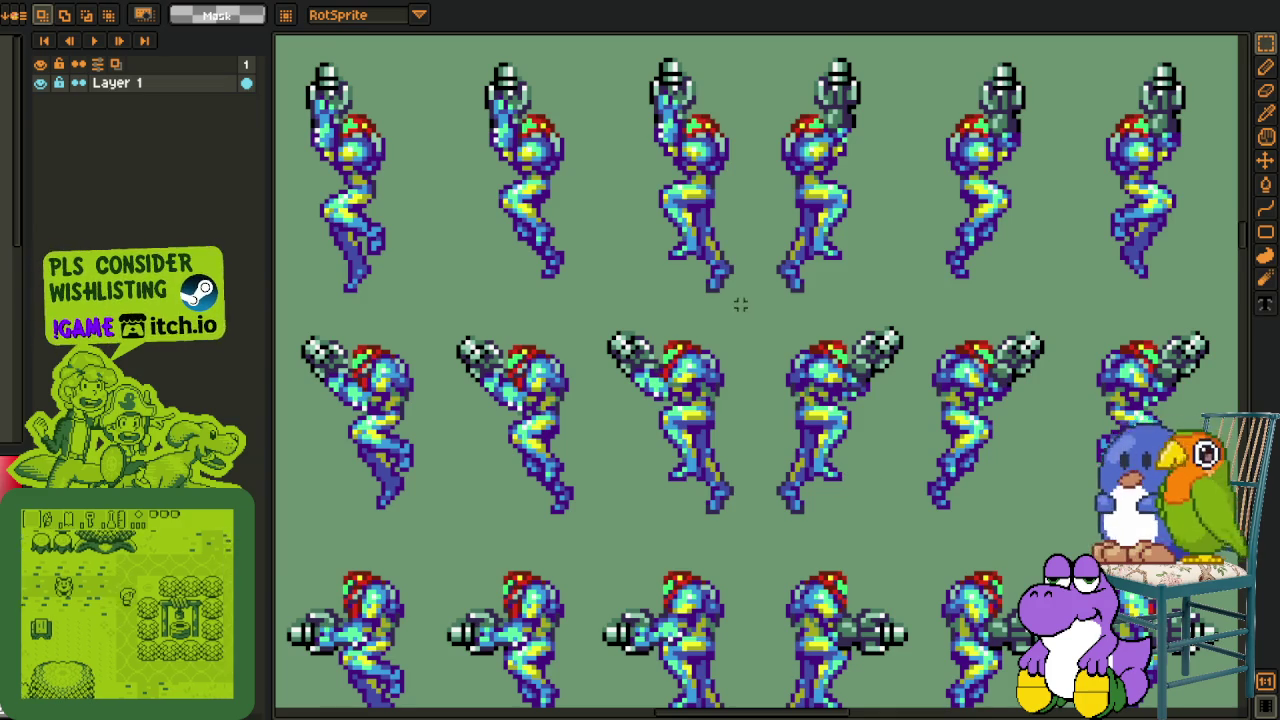
{"action": "left_click_drag", "start_coordinate": [737, 309], "coordinate": [276, 704]}
- Select the Screw Attack rows and note, then close the Samus sheet tab
{"action": "scroll", "coordinate": [300, 690], "scroll_direction": "down", "scroll_amount": 5}
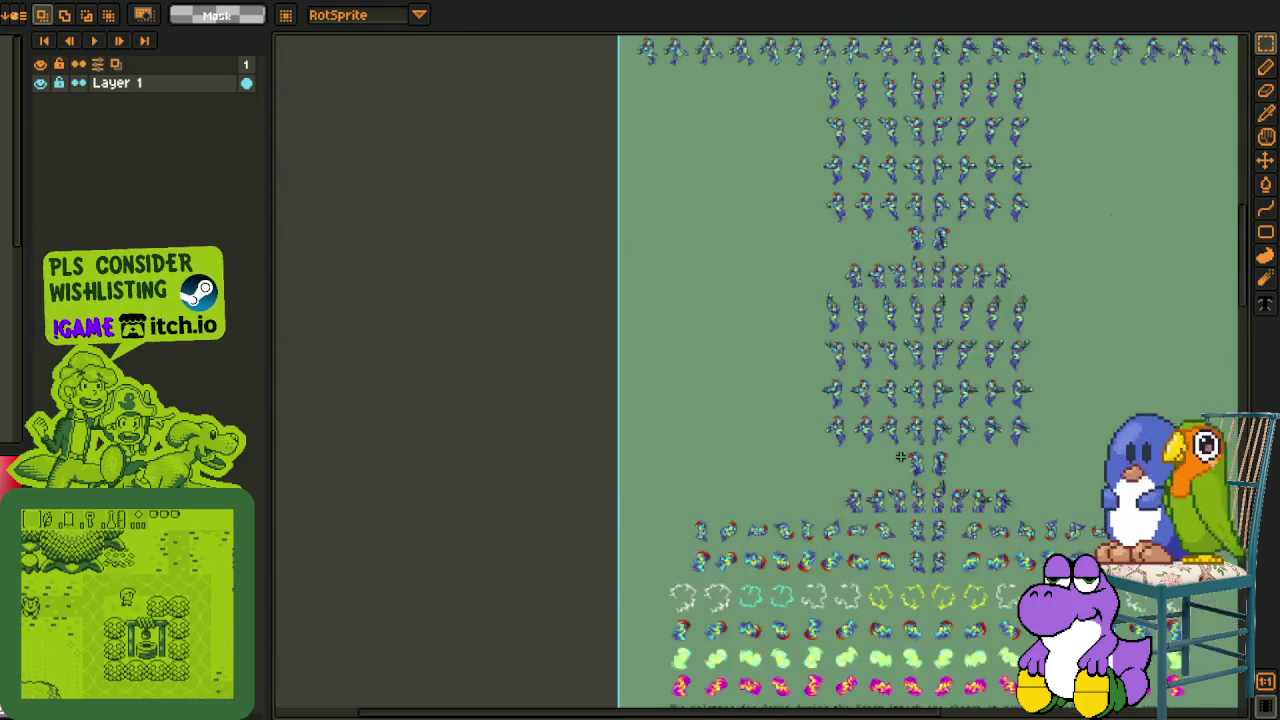
{"action": "left_click_drag", "start_coordinate": [857, 536], "coordinate": [590, 296]}
{"action": "scroll", "coordinate": [633, 515], "scroll_direction": "up", "scroll_amount": 2}
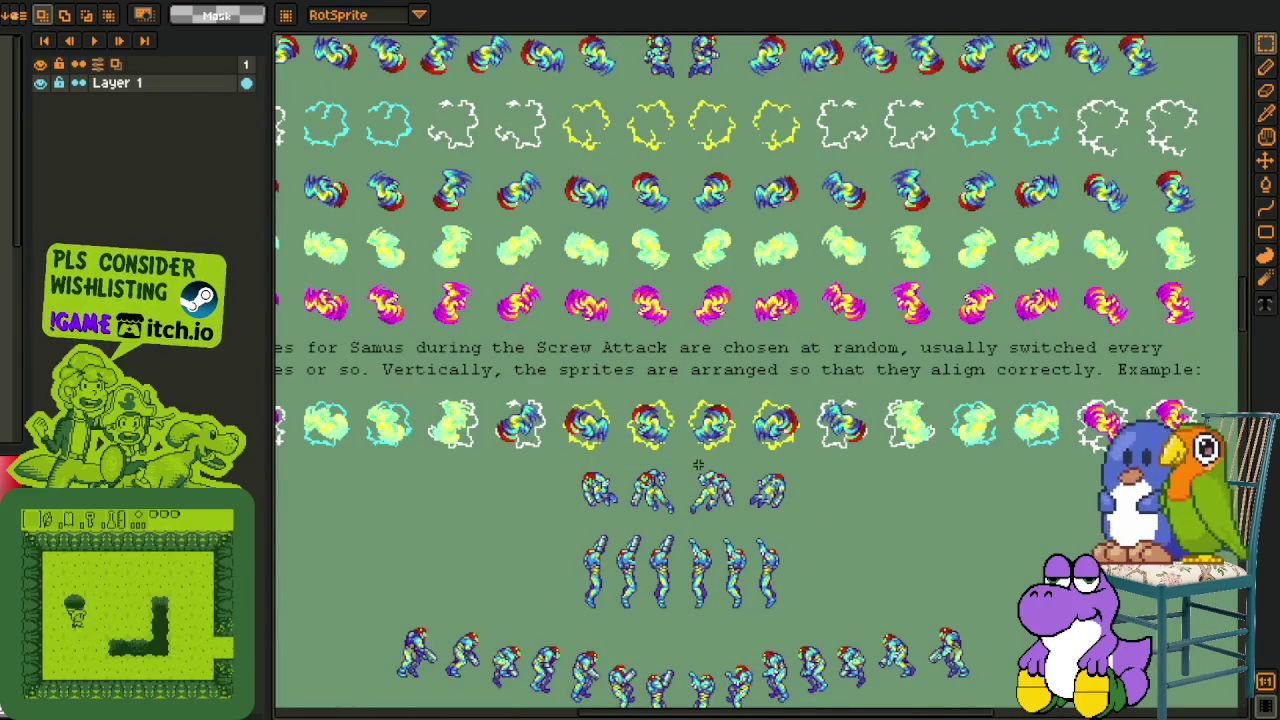
{"action": "mouse_move", "coordinate": [670, 368]}
{"action": "left_mouse_down"}
{"action": "mouse_move", "coordinate": [309, 669]}
{"action": "mouse_move", "coordinate": [1022, 237]}
{"action": "left_mouse_up"}
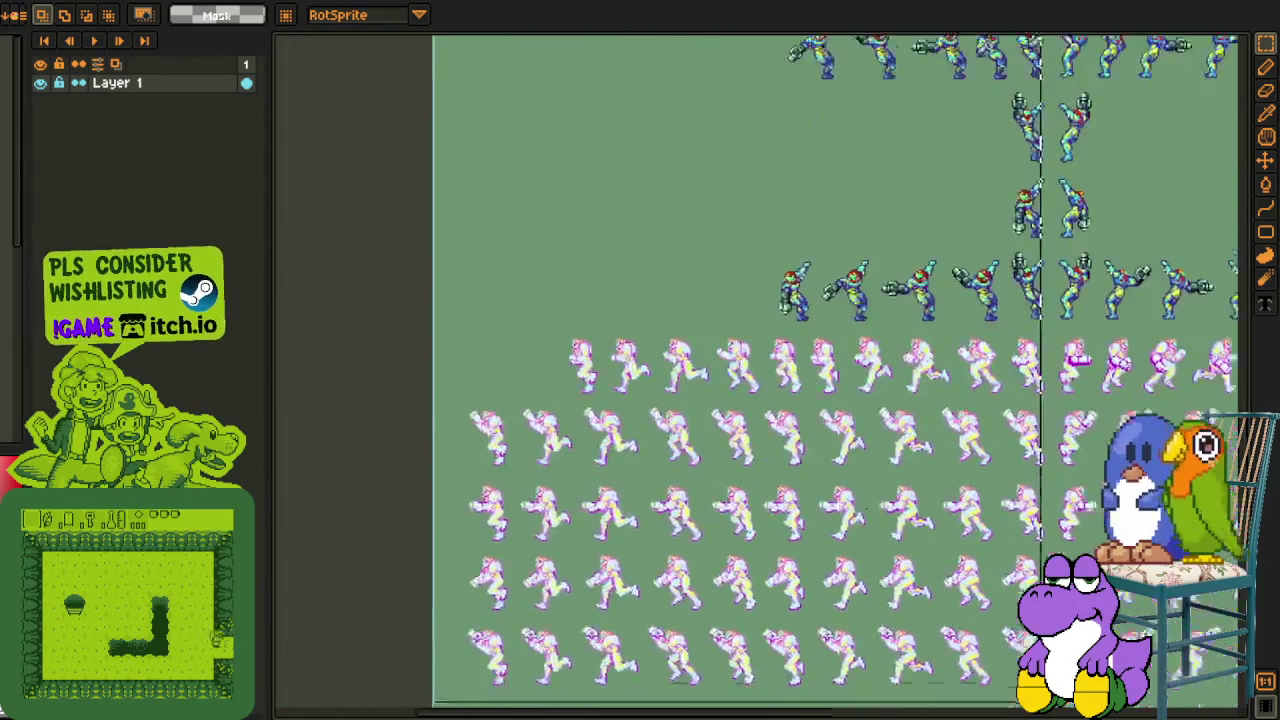
{"action": "scroll", "coordinate": [1022, 237], "scroll_direction": "down", "scroll_amount": 2}
{"action": "scroll", "coordinate": [1022, 237], "scroll_direction": "down", "scroll_amount": 1}
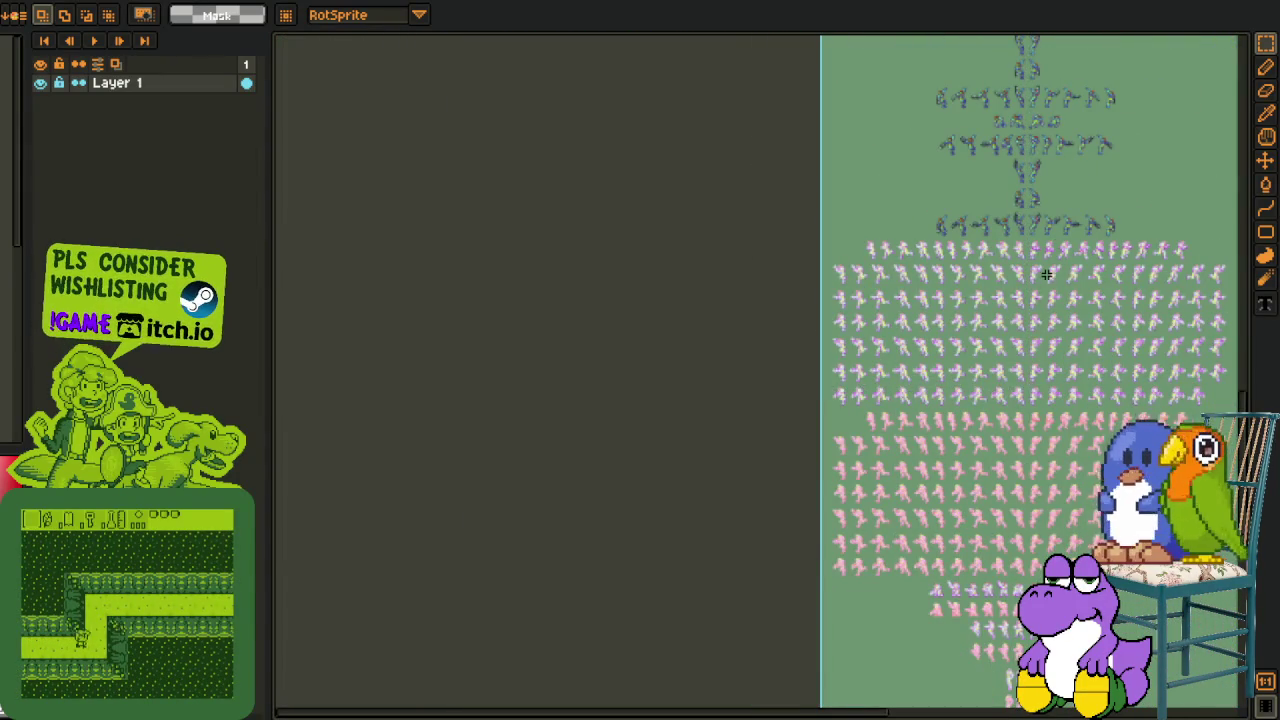
{"action": "scroll", "coordinate": [945, 470], "scroll_direction": "down", "scroll_amount": 1}
{"action": "scroll", "coordinate": [851, 189], "scroll_direction": "up", "scroll_amount": 1}
{"action": "scroll", "coordinate": [812, 155], "scroll_direction": "up", "scroll_amount": 3}
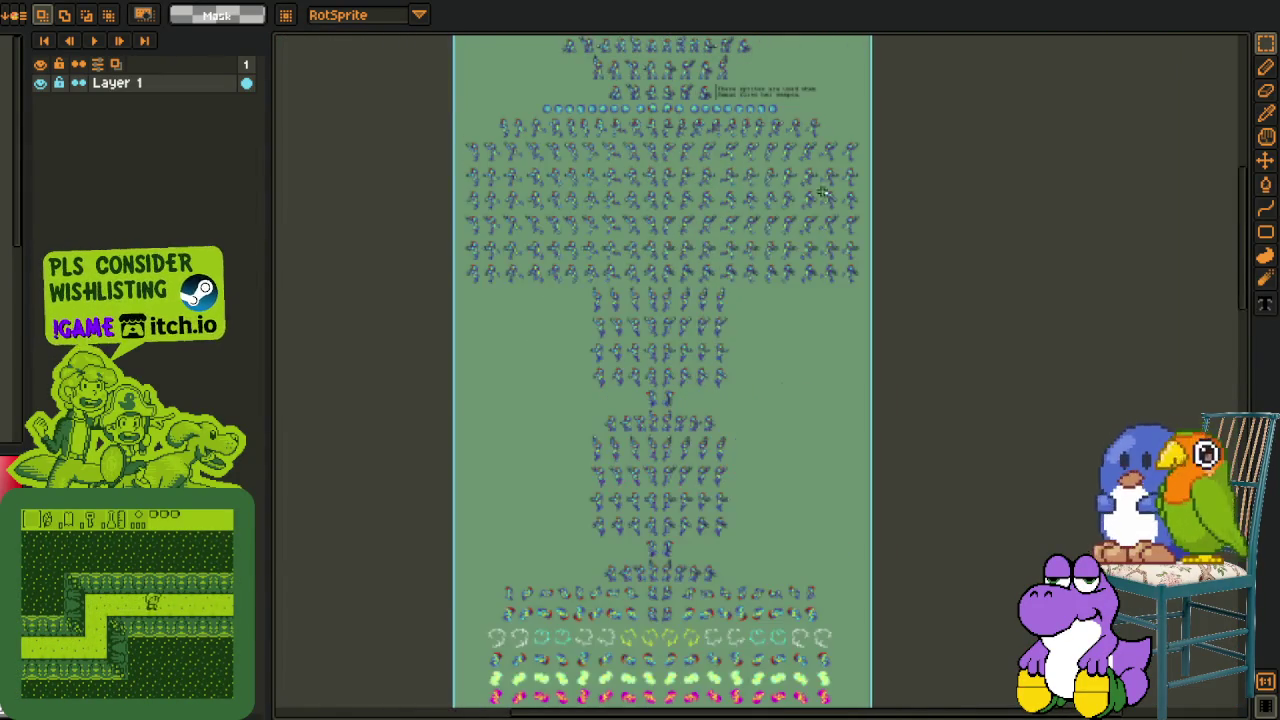
{"action": "scroll", "coordinate": [628, 68], "scroll_direction": "up", "scroll_amount": 2}
{"action": "scroll", "coordinate": [628, 68], "scroll_direction": "down", "scroll_amount": 2}
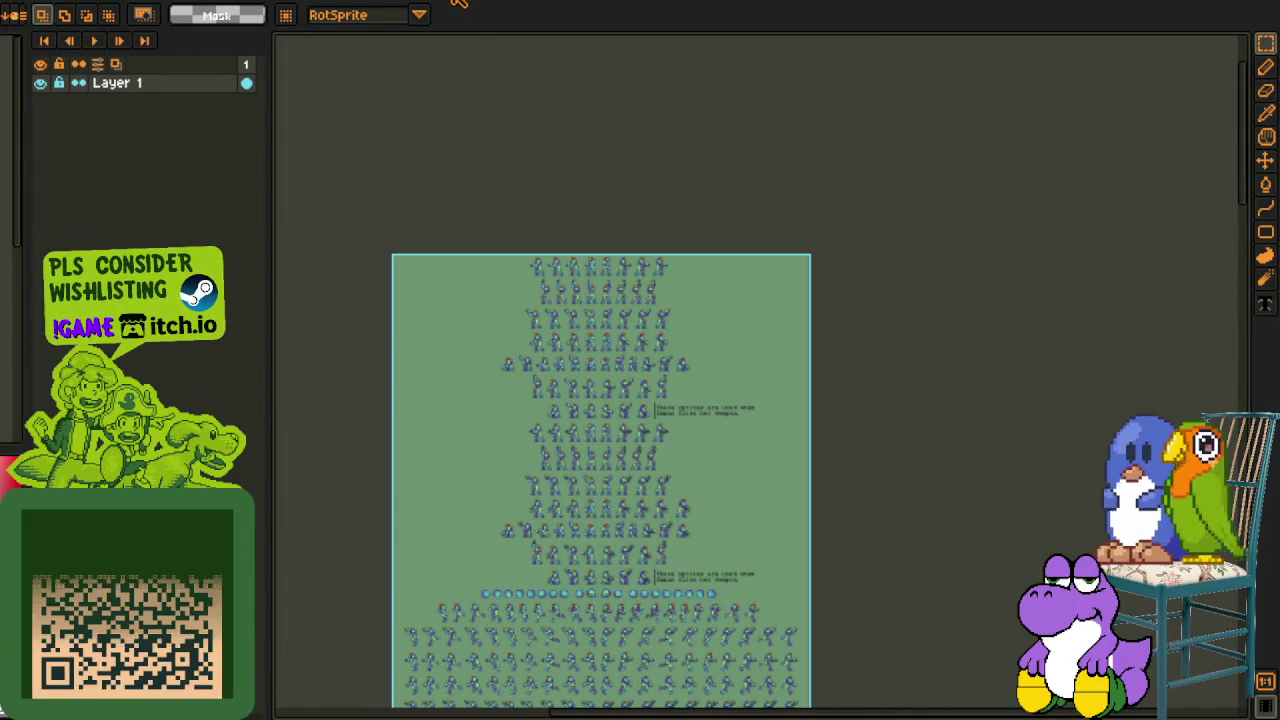
{"action": "left_click", "coordinate": [465, 3]}
- Close the Samus sheet and the game map, discarding unsaved changes in both
{"action": "left_click", "coordinate": [658, 382]}
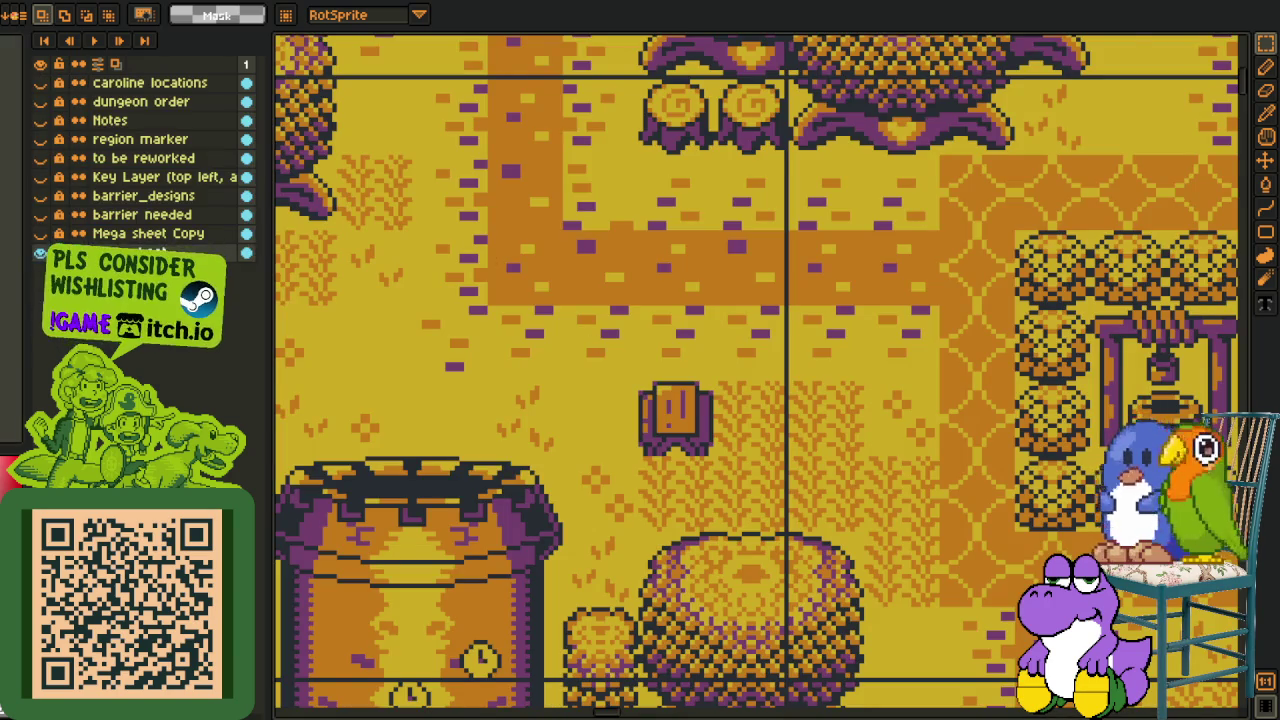
{"action": "key", "text": "ctrl+w"}
{"action": "left_click", "coordinate": [324, 3]}
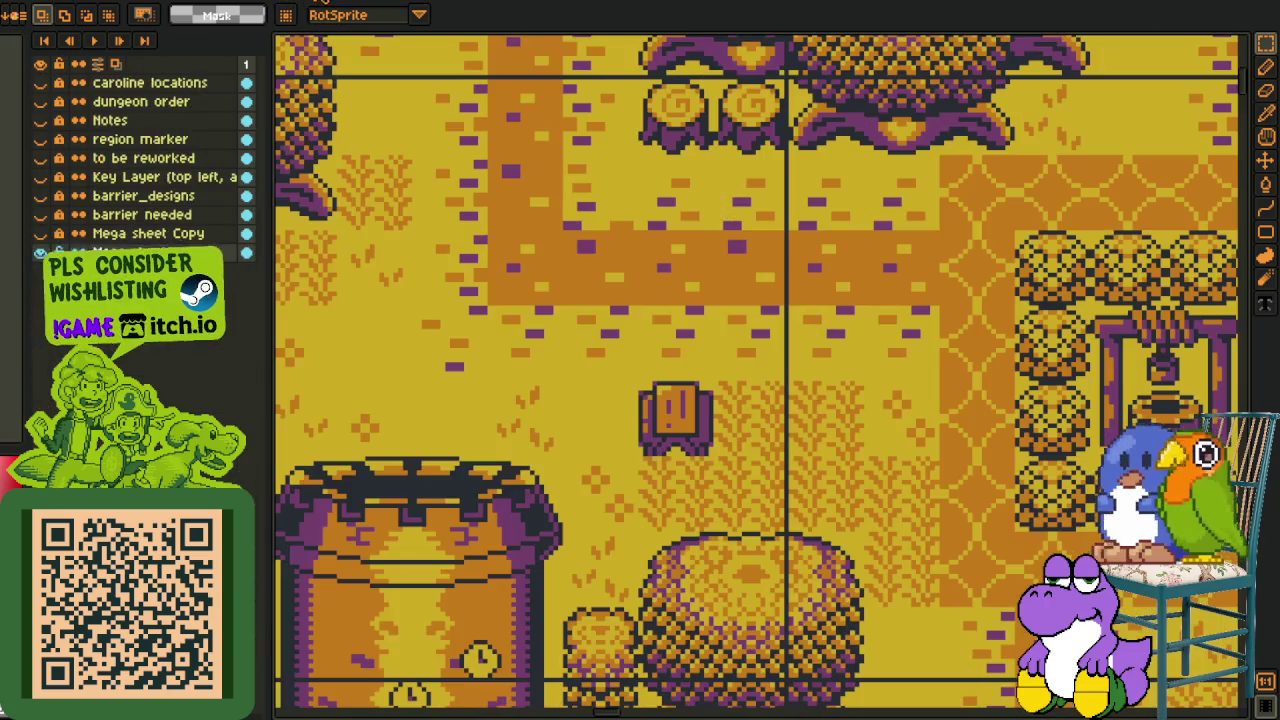
{"action": "left_click", "coordinate": [346, 3]}
{"action": "left_click", "coordinate": [640, 388]}
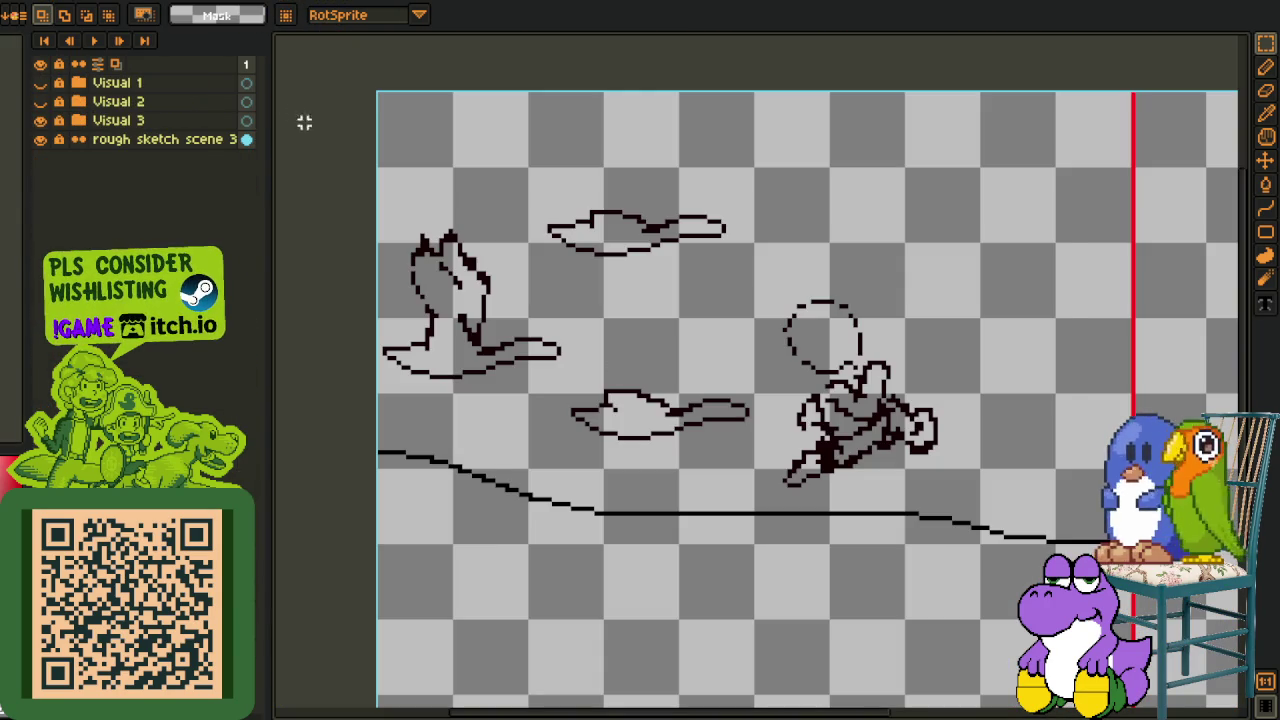
- Switch to the coloured ducks cutscene and open Layer 1's properties
{"action": "key", "text": "ctrl+Tab"}
{"action": "scroll", "coordinate": [700, 400], "scroll_direction": "down", "scroll_amount": 1}
{"action": "scroll", "coordinate": [700, 400], "scroll_direction": "up", "scroll_amount": 1}
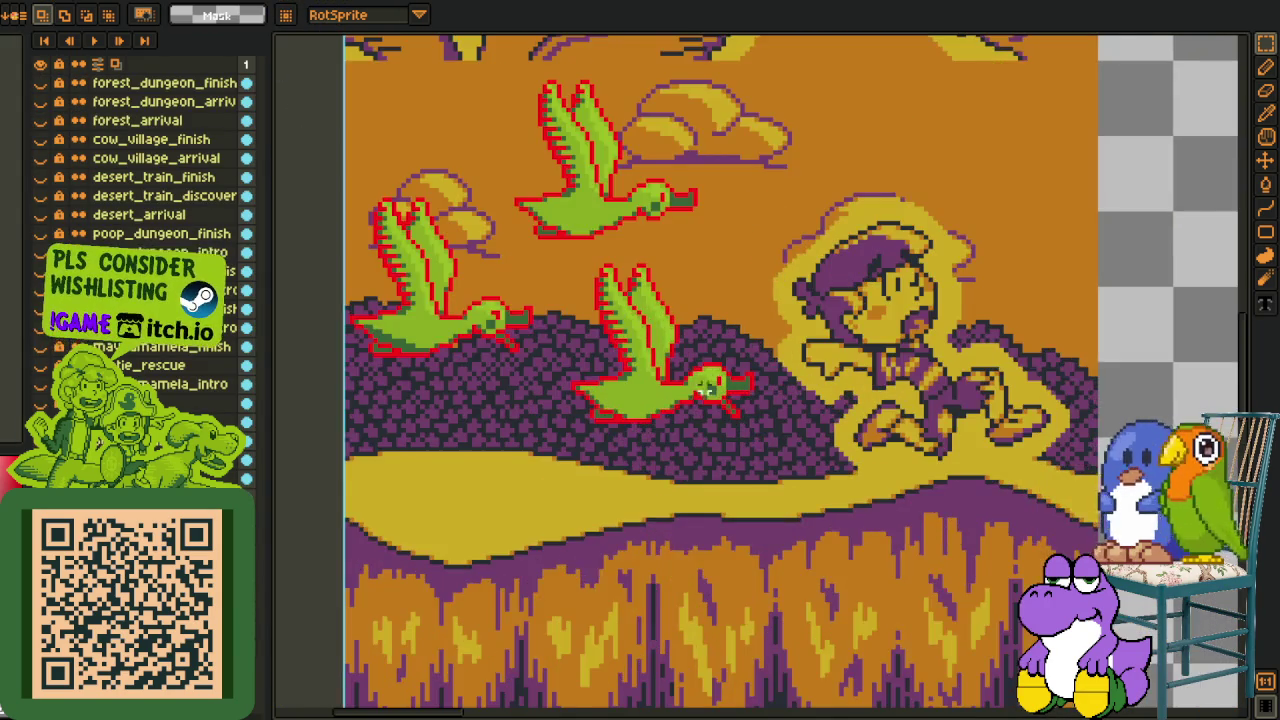
{"action": "scroll", "coordinate": [765, 425], "scroll_direction": "up", "scroll_amount": 1}
{"action": "scroll", "coordinate": [765, 425], "scroll_direction": "down", "scroll_amount": 1}
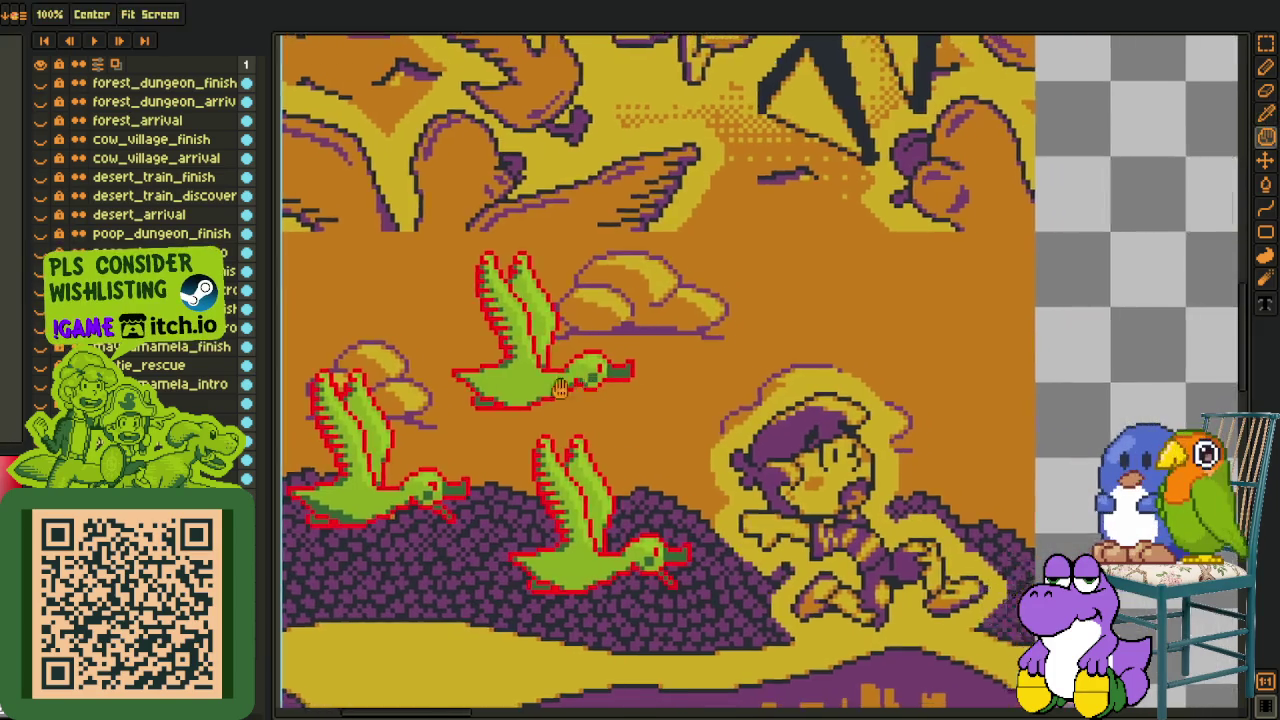
{"action": "scroll", "coordinate": [765, 425], "scroll_direction": "down", "scroll_amount": 1}
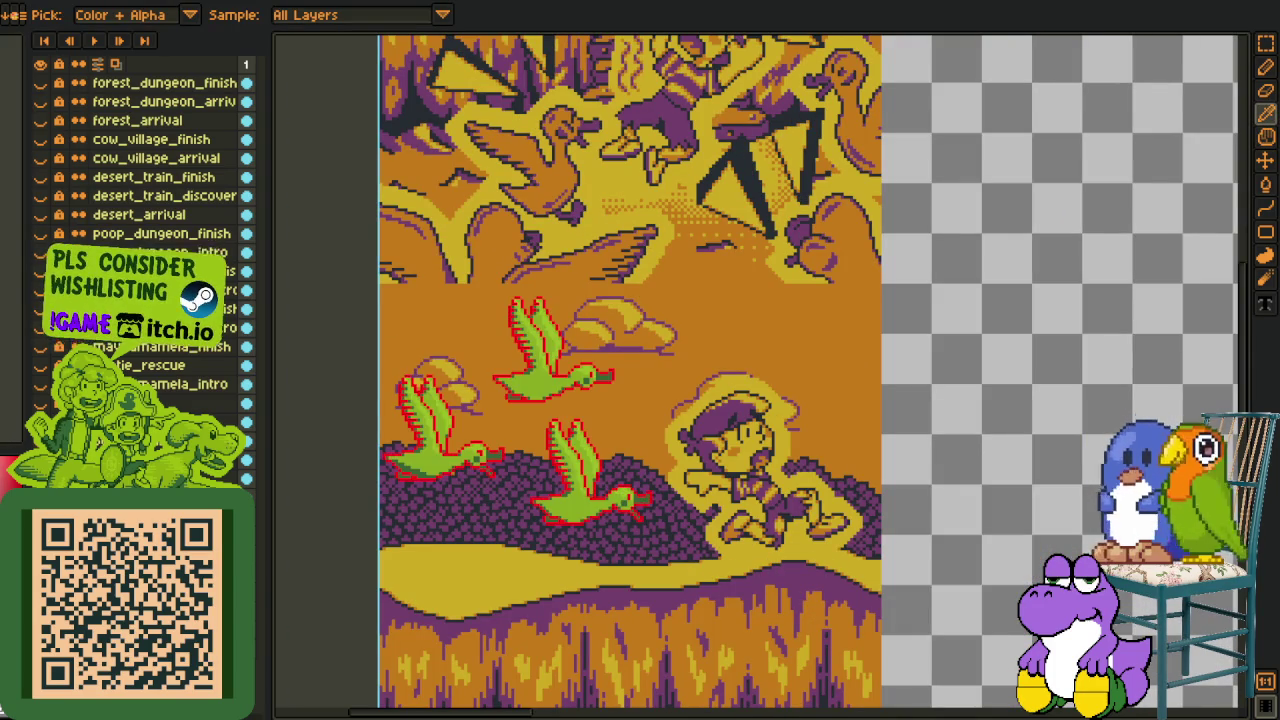
{"action": "key", "text": "shift+p"}
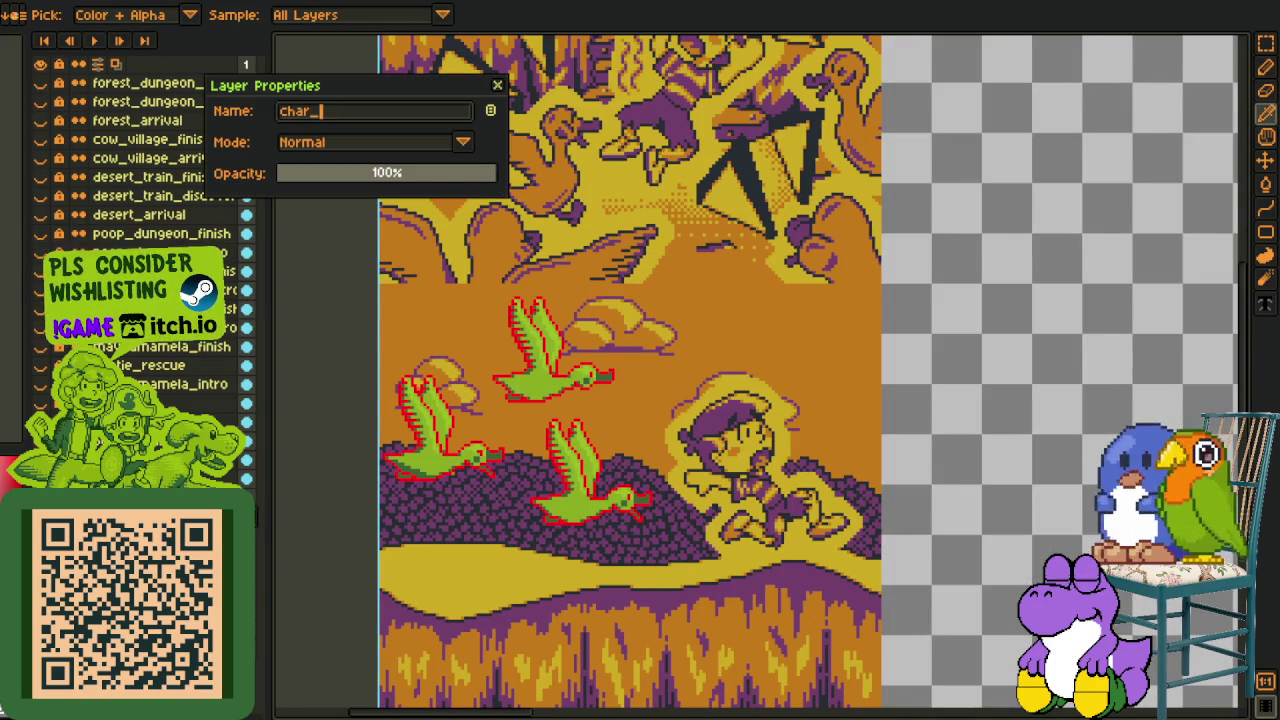
- Confirm the layer name 'char_', save the cutscene, and pan to the cloud and ducks
{"action": "key", "text": "Return"}
{"action": "key", "text": "ctrl+s"}
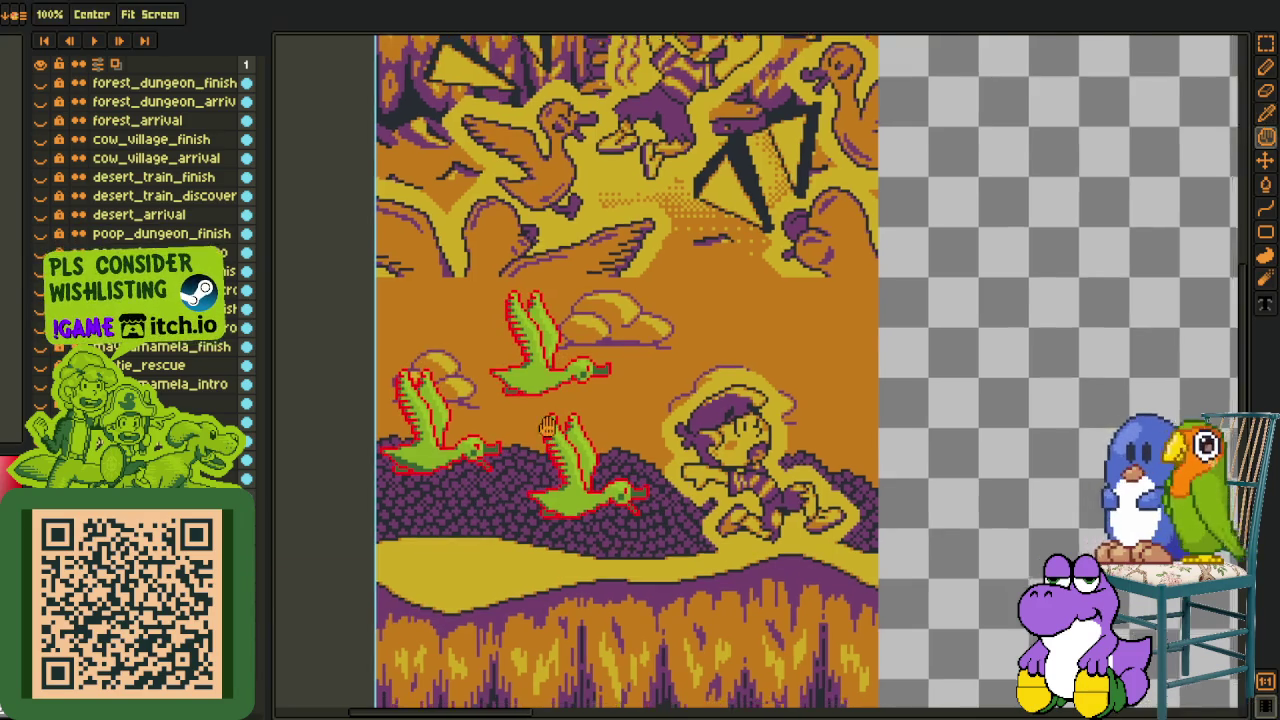
{"action": "left_click_drag", "start_coordinate": [640, 400], "coordinate": [566, 330]}
- With a 6px pencil, draw a white '321' over the cloud above the boy
{"action": "scroll", "coordinate": [512, 243], "scroll_direction": "up", "scroll_amount": 4}
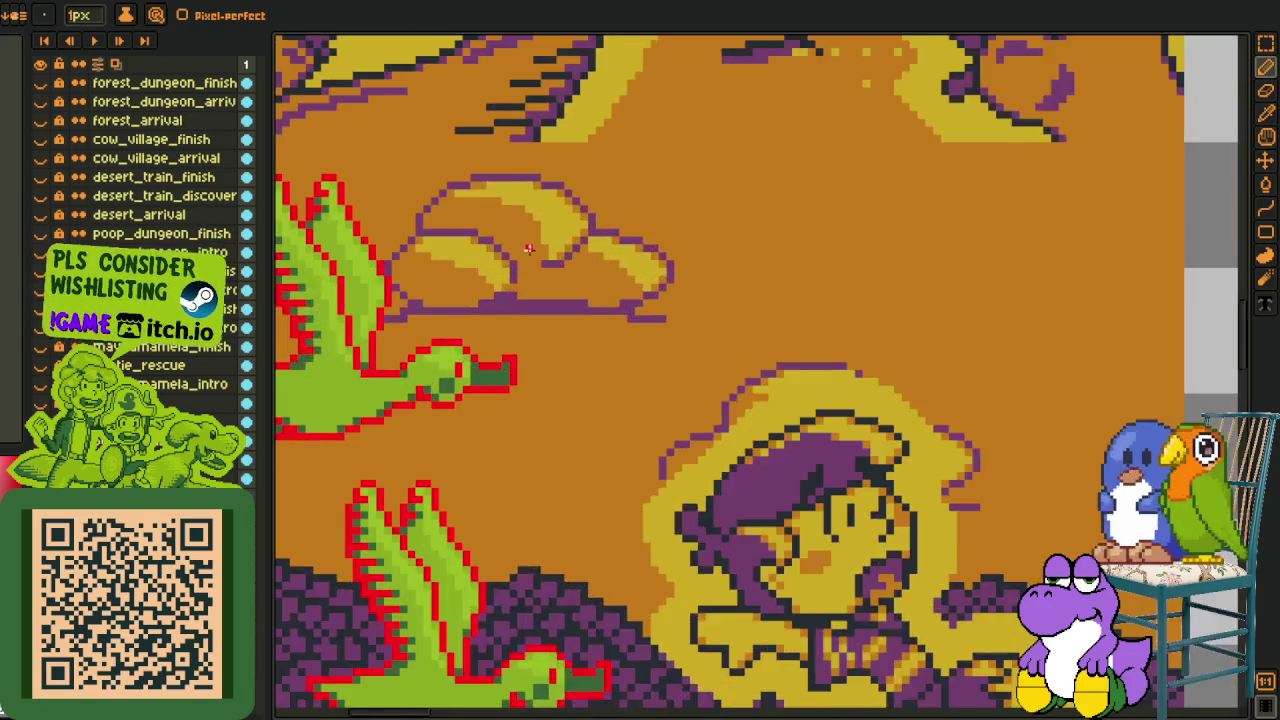
{"action": "key", "text": "bracketright"}
{"action": "key", "text": "bracketright"}
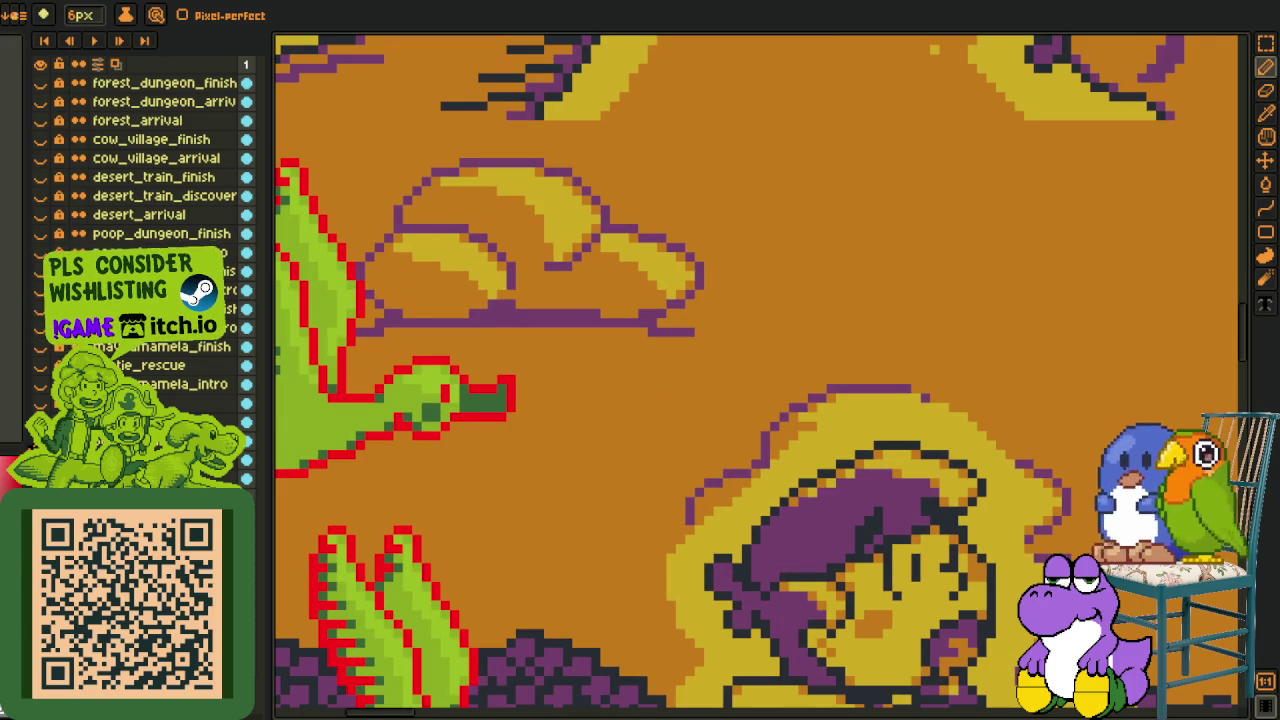
{"action": "left_click_drag", "start_coordinate": [495, 212], "coordinate": [505, 370]}
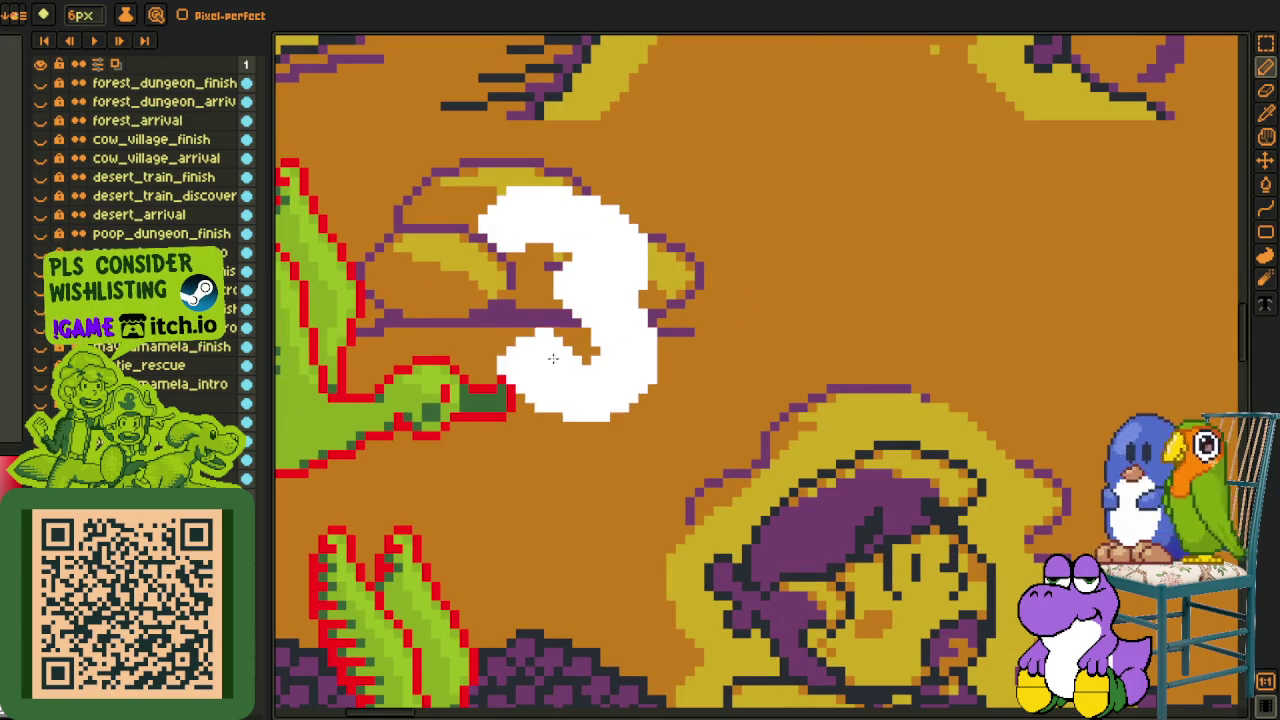
{"action": "left_click_drag", "start_coordinate": [768, 299], "coordinate": [640, 337]}
{"action": "mouse_move", "coordinate": [590, 250]}
{"action": "left_mouse_down"}
{"action": "mouse_move", "coordinate": [690, 300]}
{"action": "mouse_move", "coordinate": [560, 440]}
{"action": "left_mouse_up"}
{"action": "left_click_drag", "start_coordinate": [735, 265], "coordinate": [910, 420]}
{"action": "mouse_move", "coordinate": [1018, 310]}
{"action": "left_mouse_down"}
{"action": "mouse_move", "coordinate": [783, 310]}
{"action": "mouse_move", "coordinate": [900, 240]}
{"action": "left_mouse_up"}
{"action": "mouse_move", "coordinate": [815, 295]}
{"action": "left_mouse_down"}
{"action": "mouse_move", "coordinate": [805, 430]}
{"action": "mouse_move", "coordinate": [943, 390]}
{"action": "left_mouse_up"}
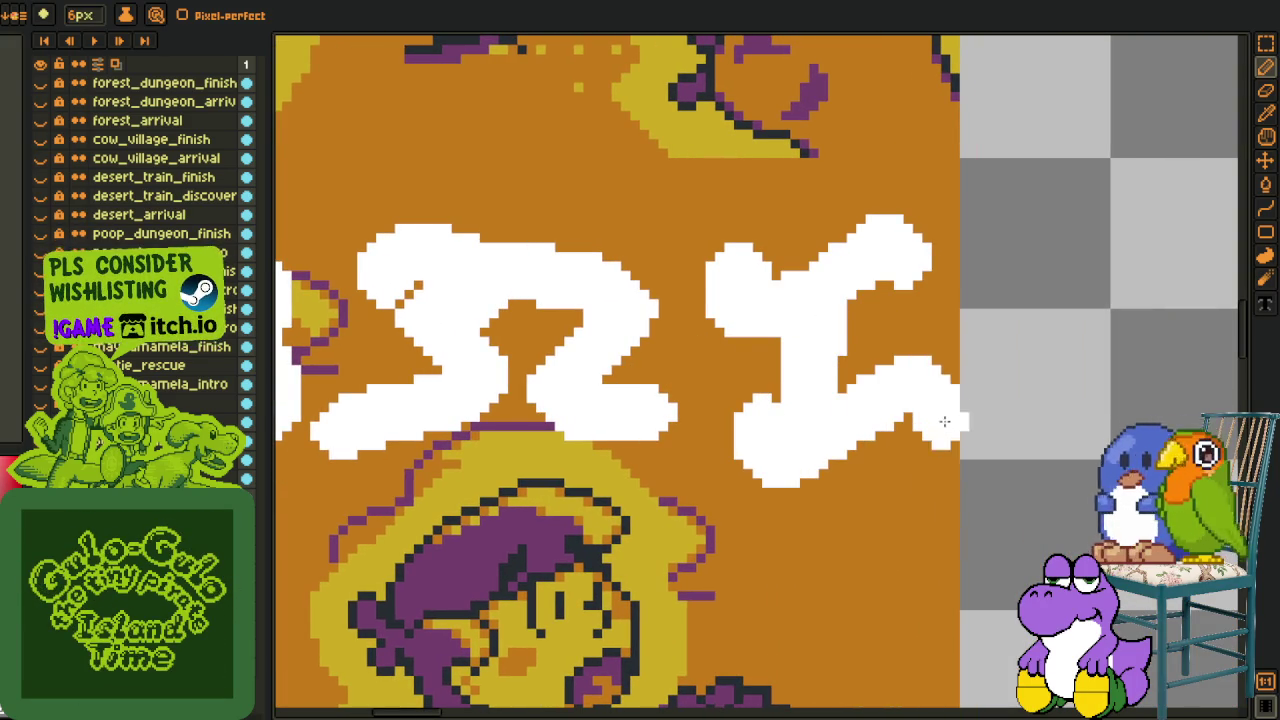
{"action": "mouse_move", "coordinate": [998, 272]}
{"action": "left_mouse_down"}
{"action": "mouse_move", "coordinate": [990, 500]}
{"action": "mouse_move", "coordinate": [728, 510]}
{"action": "left_mouse_up"}
- Marquee-select the white 321 note and scale it down smaller
{"action": "scroll", "coordinate": [740, 515], "scroll_direction": "down", "scroll_amount": 3}
{"action": "key", "text": "u"}
{"action": "key", "text": "m"}
{"action": "mouse_move", "coordinate": [420, 312]}
{"action": "left_mouse_down"}
{"action": "mouse_move", "coordinate": [1057, 680]}
{"action": "mouse_move", "coordinate": [840, 615]}
{"action": "mouse_move", "coordinate": [818, 594]}
{"action": "left_mouse_up"}
{"action": "key", "text": "Return"}
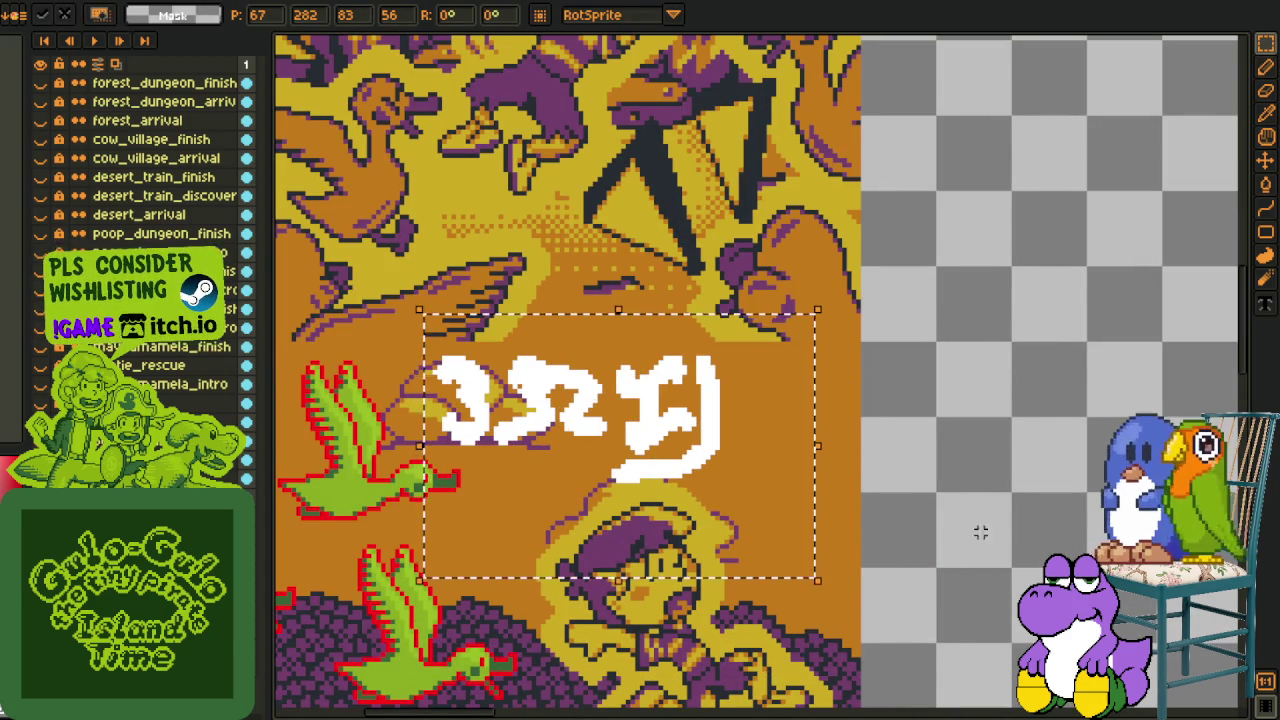
- Deselect the shrunken 321 note and pan and zoom over the whole cutscene strip
{"action": "key", "text": "ctrl+d"}
{"action": "left_click_drag", "start_coordinate": [477, 574], "coordinate": [671, 497]}
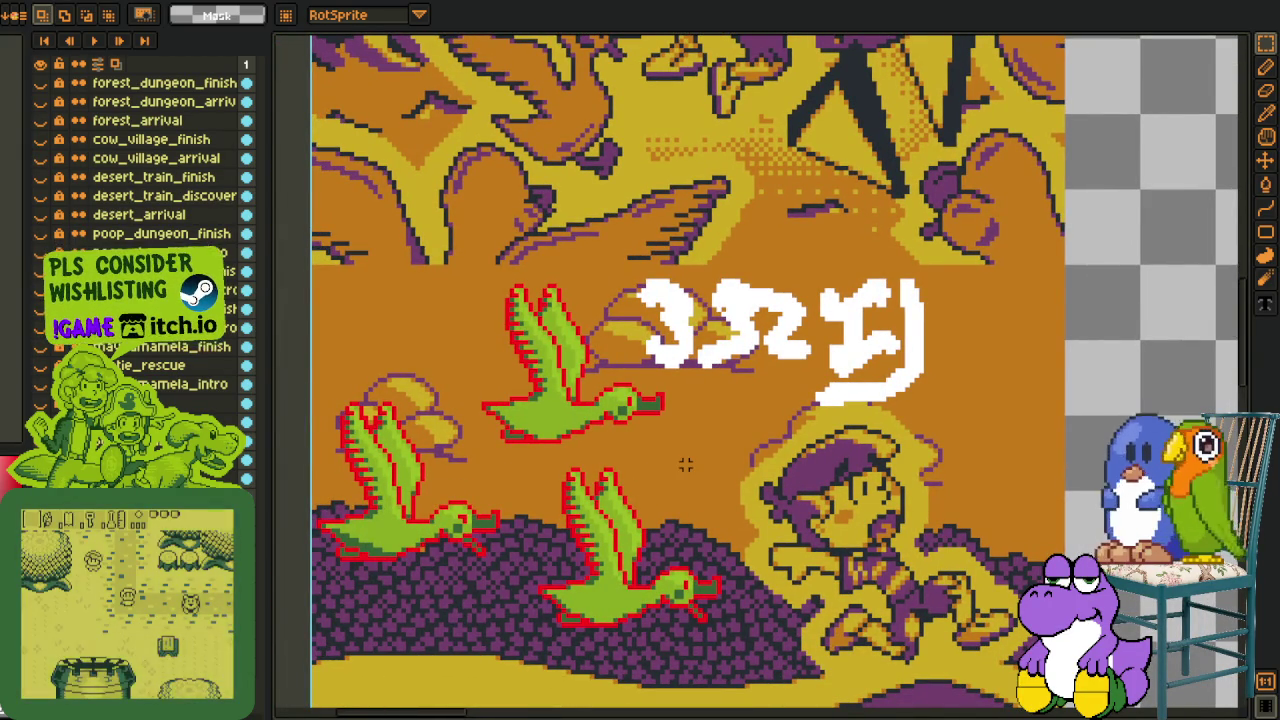
{"action": "scroll", "coordinate": [666, 464], "scroll_direction": "down", "scroll_amount": 3}
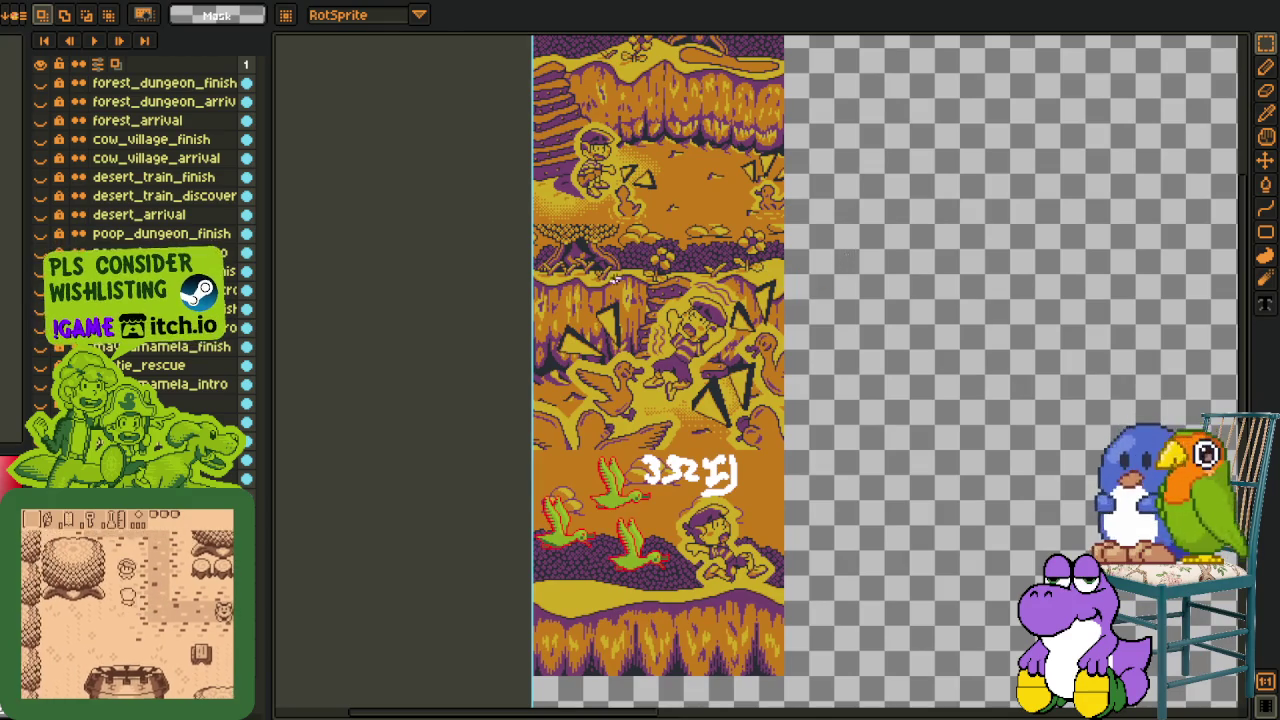
{"action": "scroll", "coordinate": [622, 277], "scroll_direction": "up", "scroll_amount": 2}
{"action": "scroll", "coordinate": [622, 277], "scroll_direction": "down", "scroll_amount": 2}
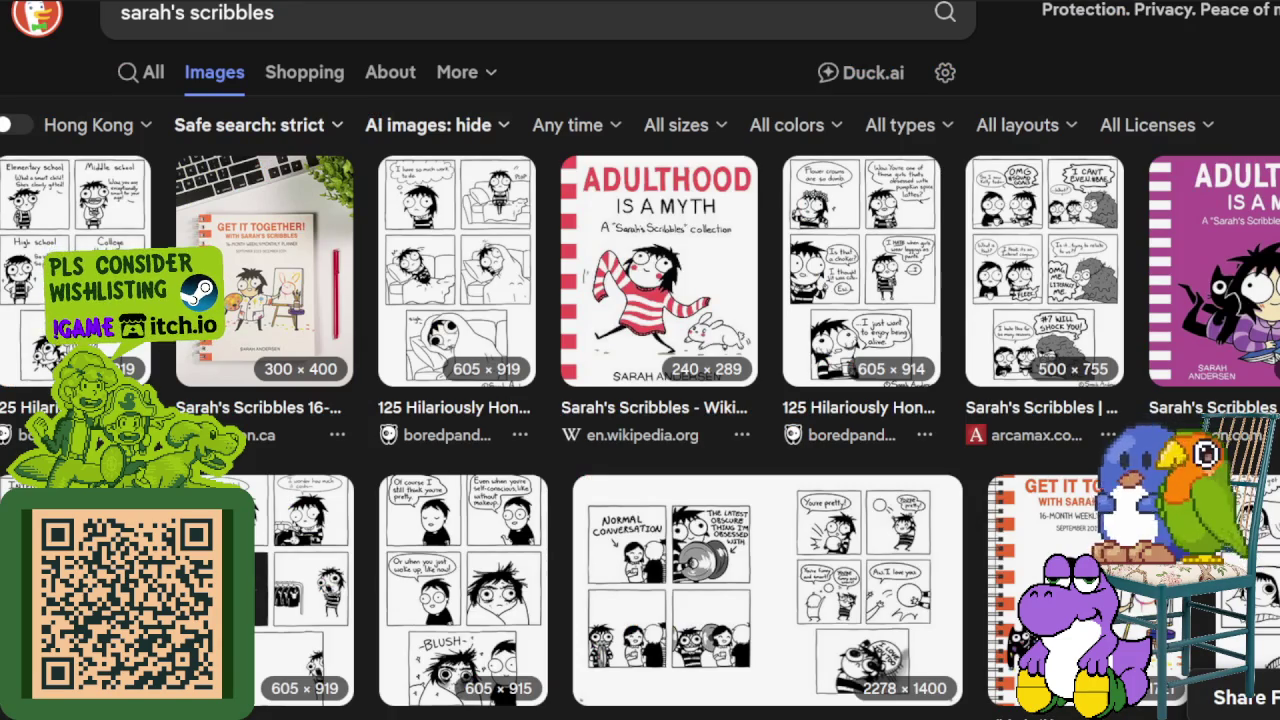
- Preview the wide conversation comic, then scroll down through the Sarah's Scribbles image results
{"action": "left_click", "coordinate": [709, 514]}
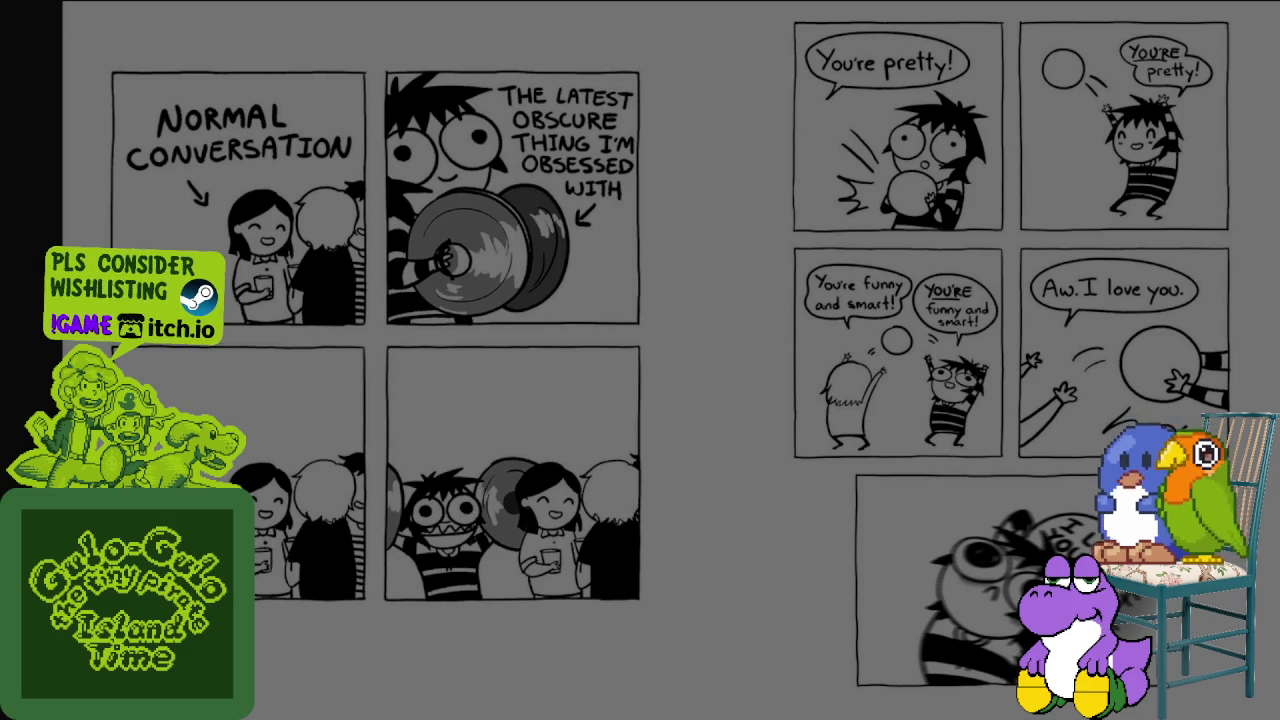
{"action": "scroll", "coordinate": [638, 394], "scroll_direction": "down", "scroll_amount": 5}
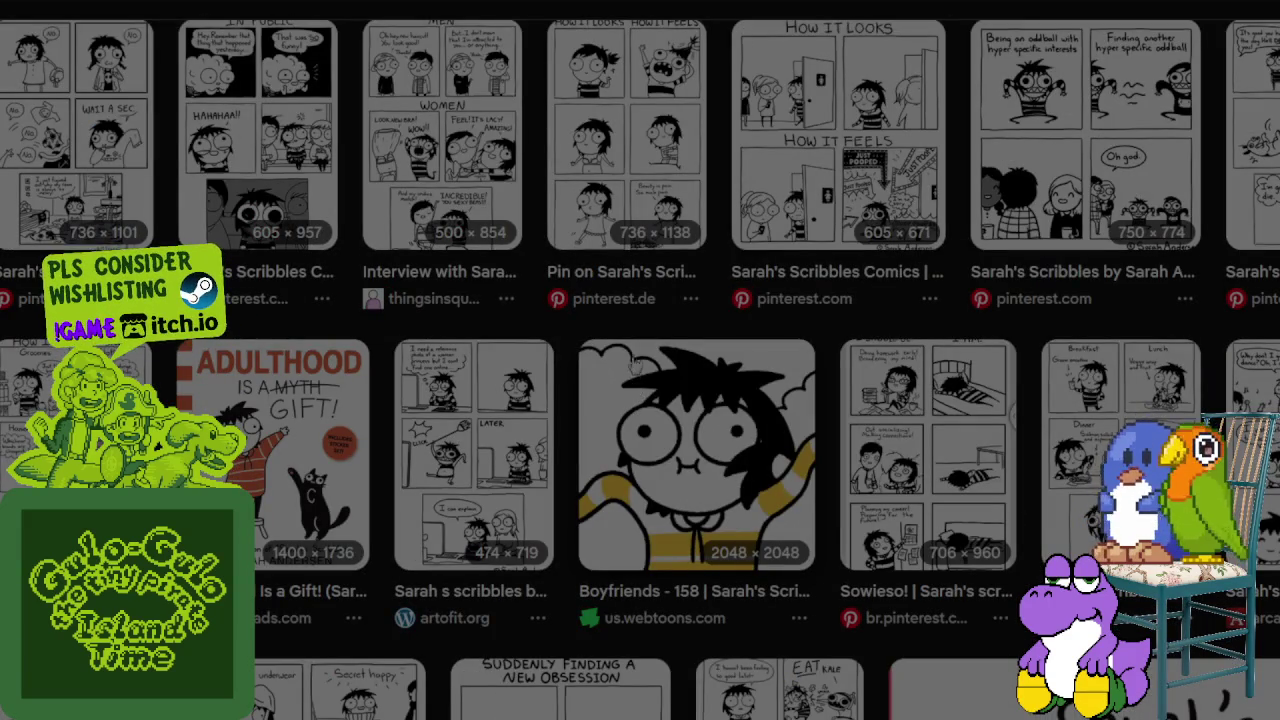
{"action": "scroll", "coordinate": [645, 358], "scroll_direction": "down", "scroll_amount": 3}
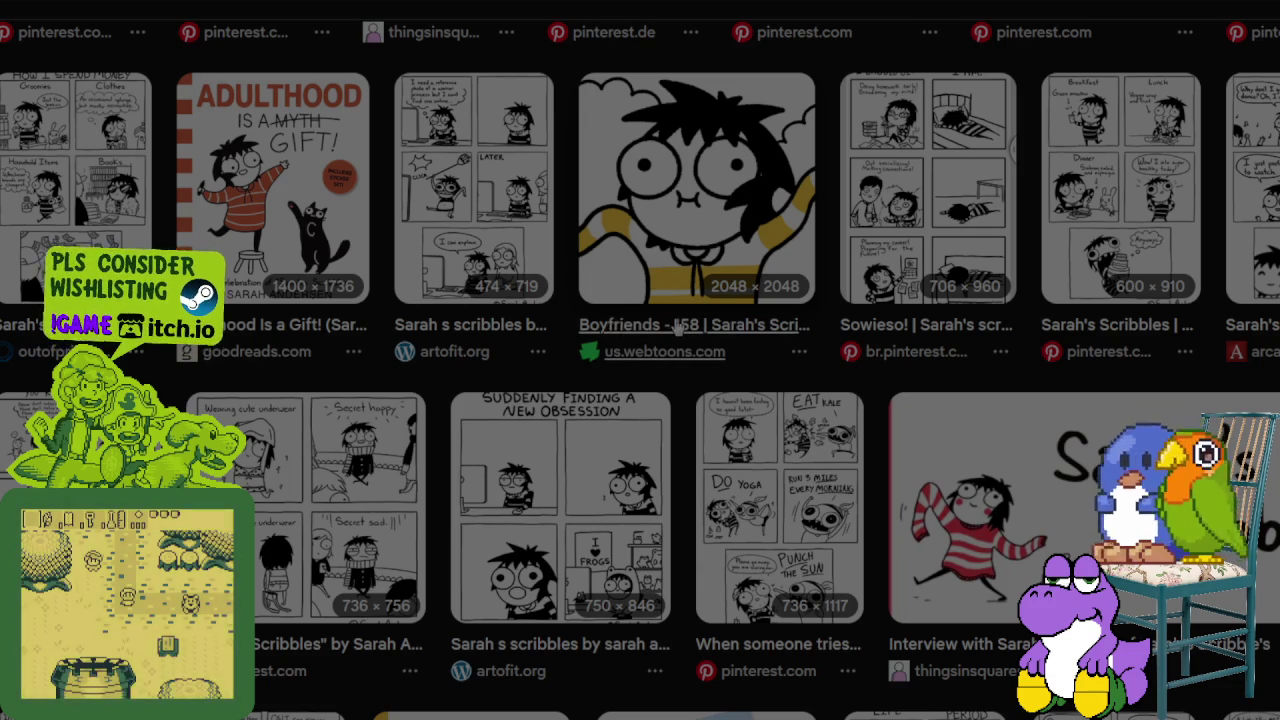
{"action": "scroll", "coordinate": [610, 318], "scroll_direction": "down", "scroll_amount": 2}
{"action": "scroll", "coordinate": [640, 324], "scroll_direction": "down", "scroll_amount": 2}
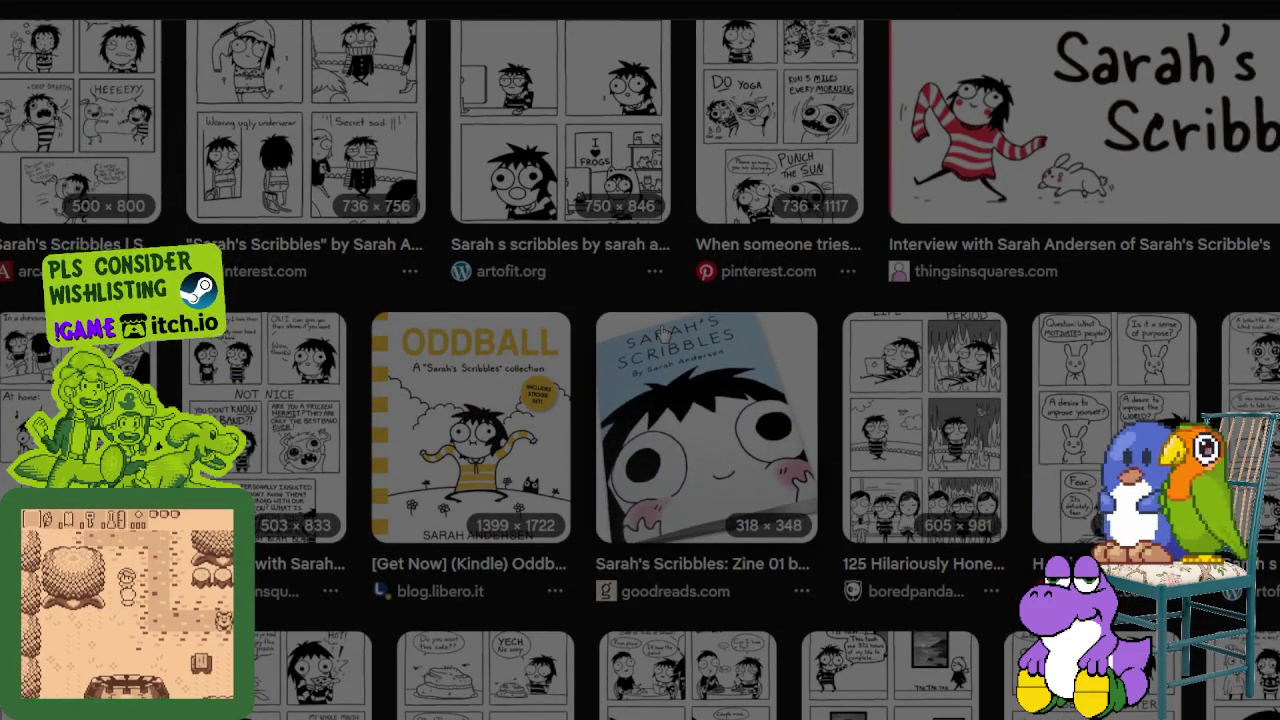
{"action": "scroll", "coordinate": [661, 332], "scroll_direction": "down", "scroll_amount": 1}
{"action": "scroll", "coordinate": [661, 332], "scroll_direction": "down", "scroll_amount": 1}
{"action": "scroll", "coordinate": [661, 332], "scroll_direction": "down", "scroll_amount": 2}
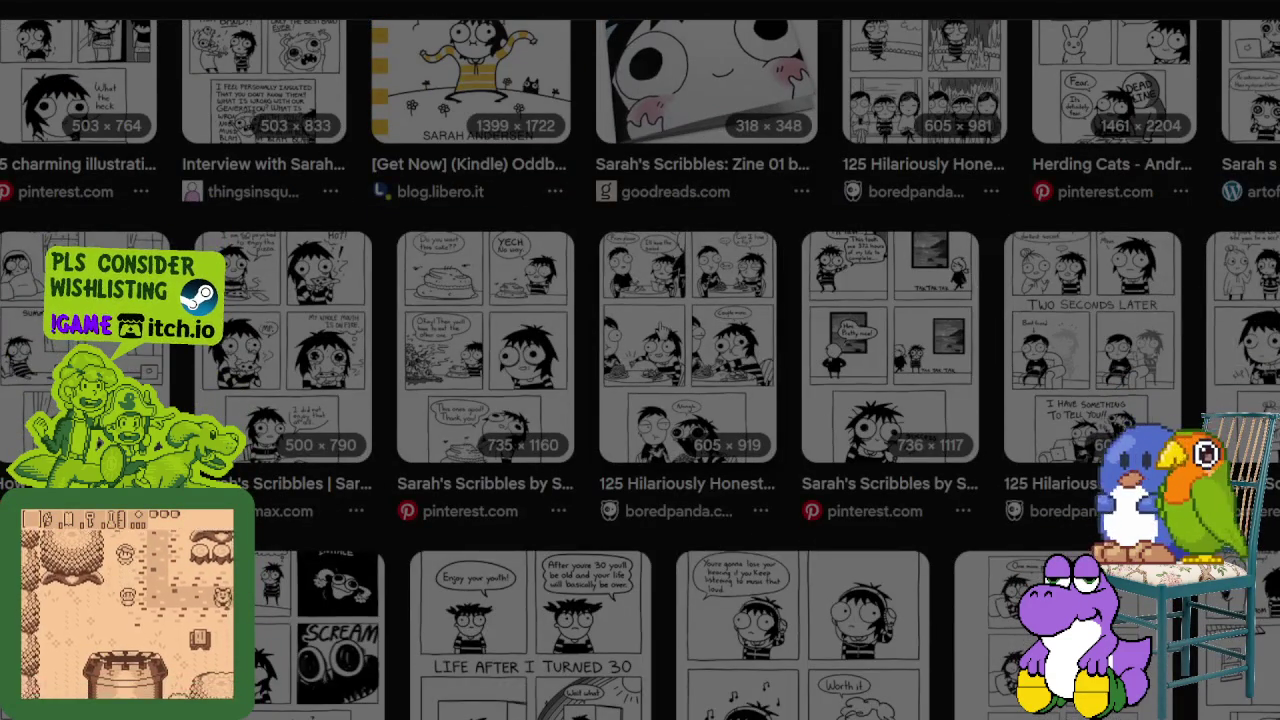
{"action": "scroll", "coordinate": [661, 332], "scroll_direction": "down", "scroll_amount": 3}
{"action": "scroll", "coordinate": [661, 332], "scroll_direction": "down", "scroll_amount": 4}
{"action": "scroll", "coordinate": [661, 332], "scroll_direction": "down", "scroll_amount": 3}
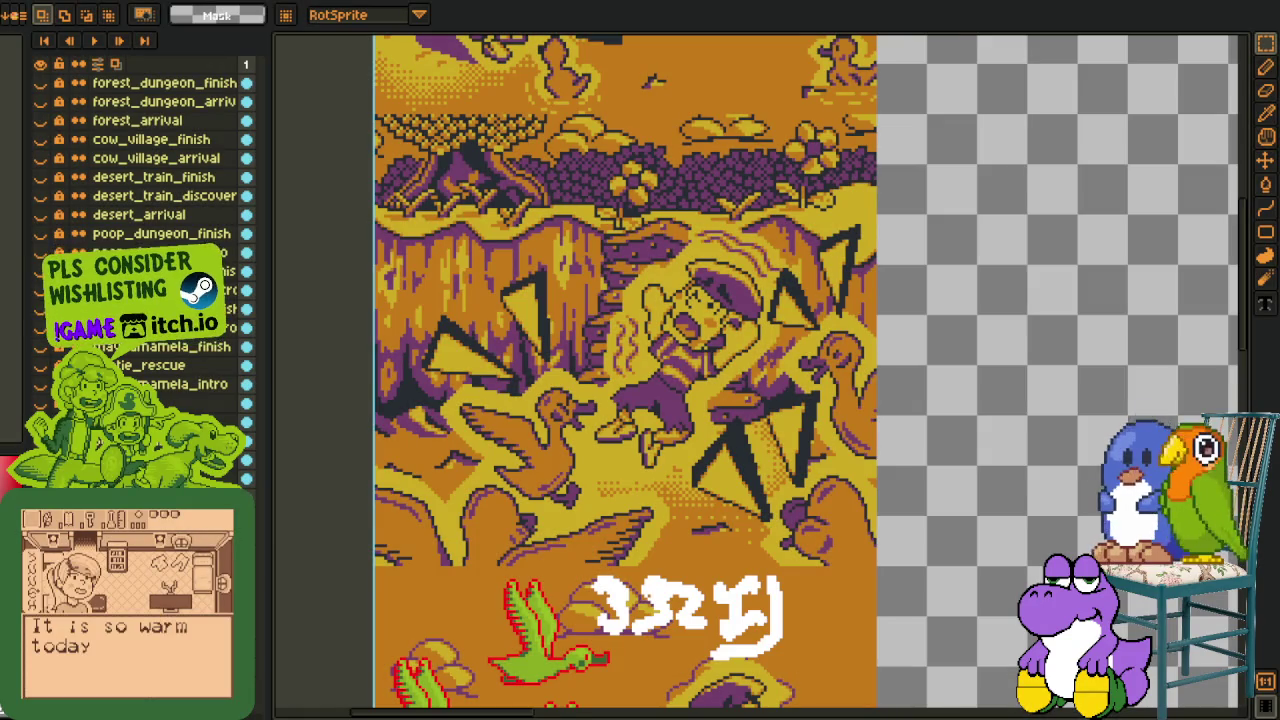
{"action": "left_click_drag", "start_coordinate": [318, 440], "coordinate": [441, 475]}
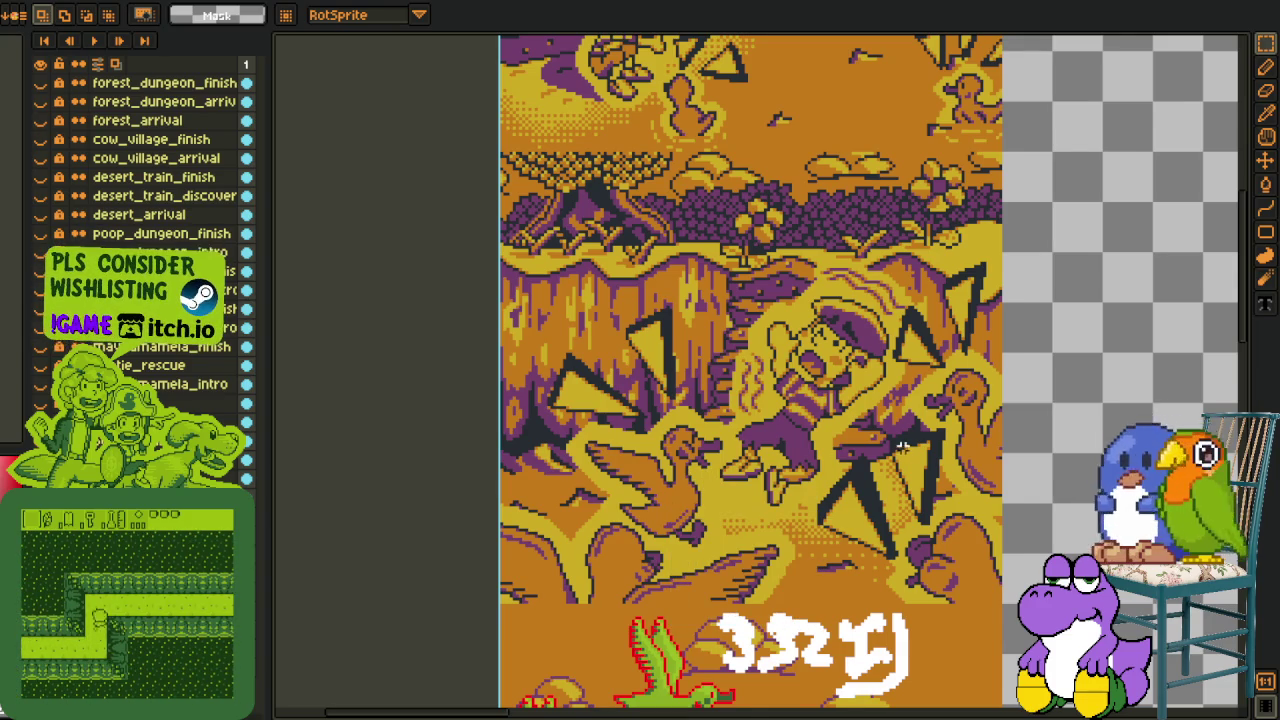
{"action": "scroll", "coordinate": [902, 450], "scroll_direction": "down", "scroll_amount": 2}
{"action": "scroll", "coordinate": [830, 440], "scroll_direction": "up", "scroll_amount": 2}
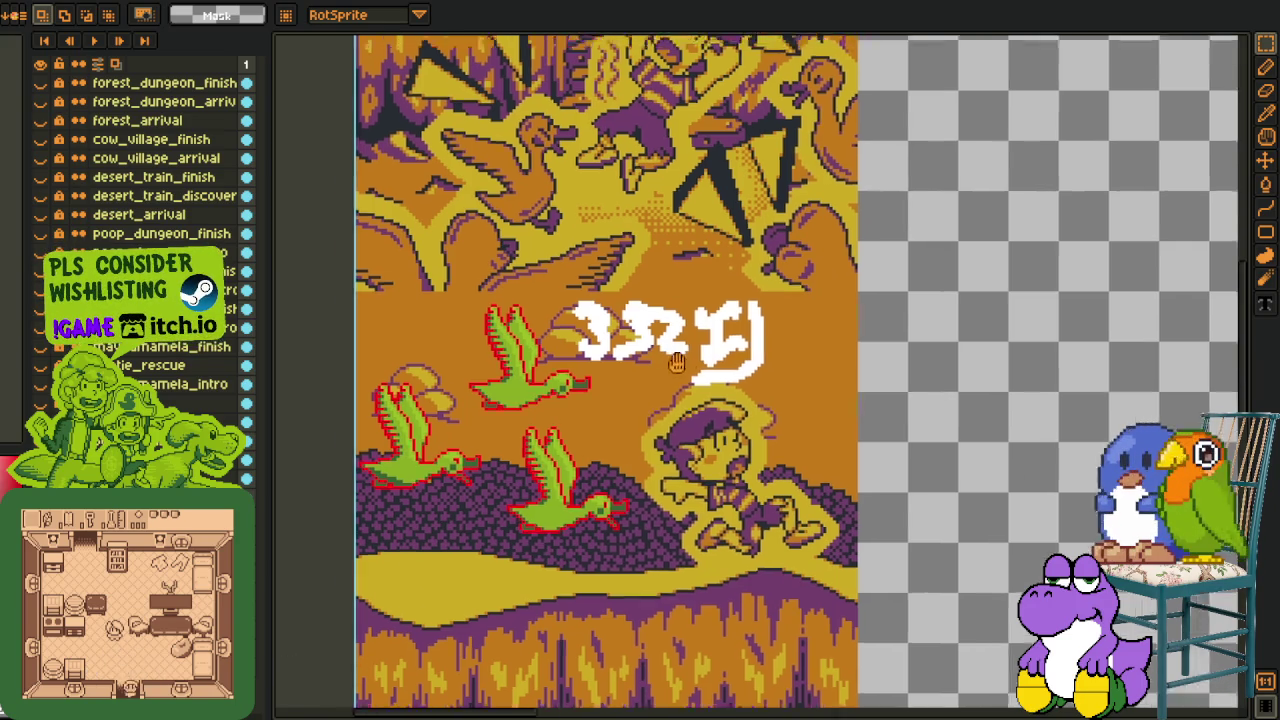
{"action": "mouse_move", "coordinate": [535, 407]}
{"action": "left_mouse_down"}
{"action": "mouse_move", "coordinate": [676, 610]}
{"action": "mouse_move", "coordinate": [680, 648]}
{"action": "left_mouse_up"}
{"action": "left_click_drag", "start_coordinate": [530, 604], "coordinate": [1054, 203]}
{"action": "key", "text": "ctrl+d"}
{"action": "mouse_move", "coordinate": [1133, 408]}
{"action": "left_mouse_down"}
{"action": "mouse_move", "coordinate": [800, 302]}
{"action": "mouse_move", "coordinate": [796, 280]}
{"action": "left_mouse_up"}
{"action": "mouse_move", "coordinate": [932, 642]}
{"action": "left_mouse_down"}
{"action": "mouse_move", "coordinate": [390, 126]}
{"action": "mouse_move", "coordinate": [418, 190]}
{"action": "left_mouse_up"}
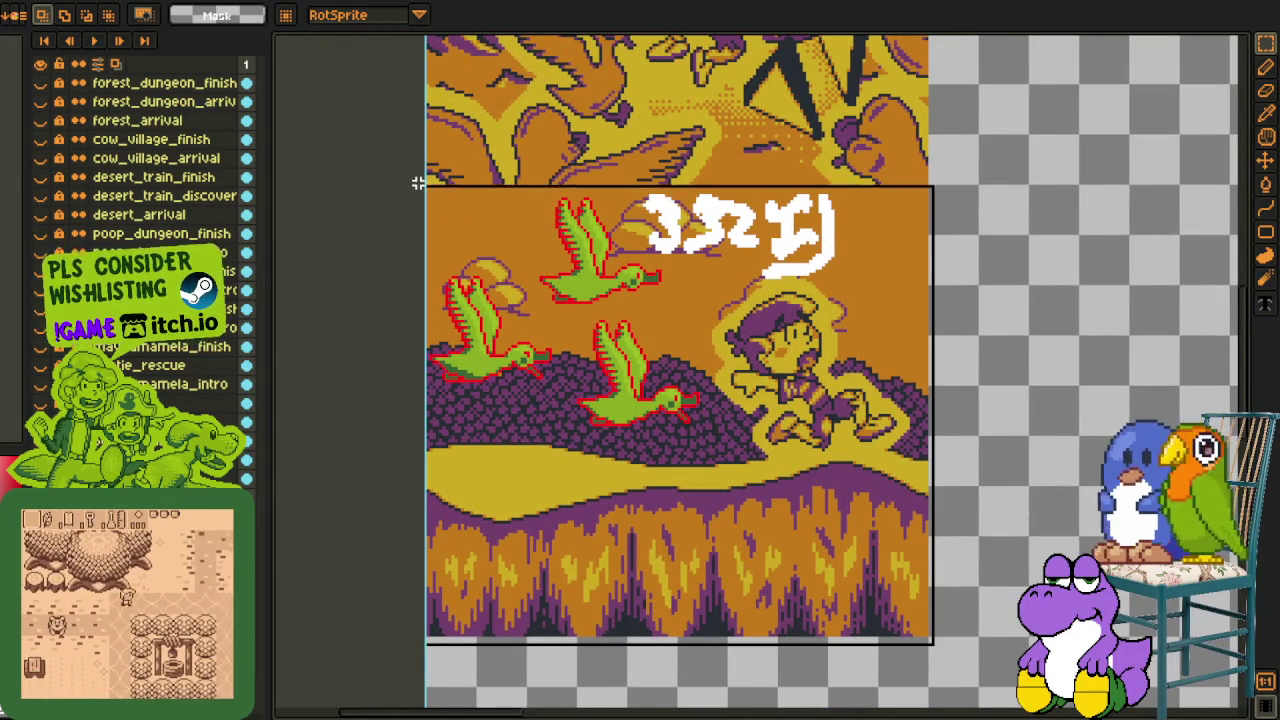
{"action": "left_click_drag", "start_coordinate": [418, 190], "coordinate": [419, 179]}
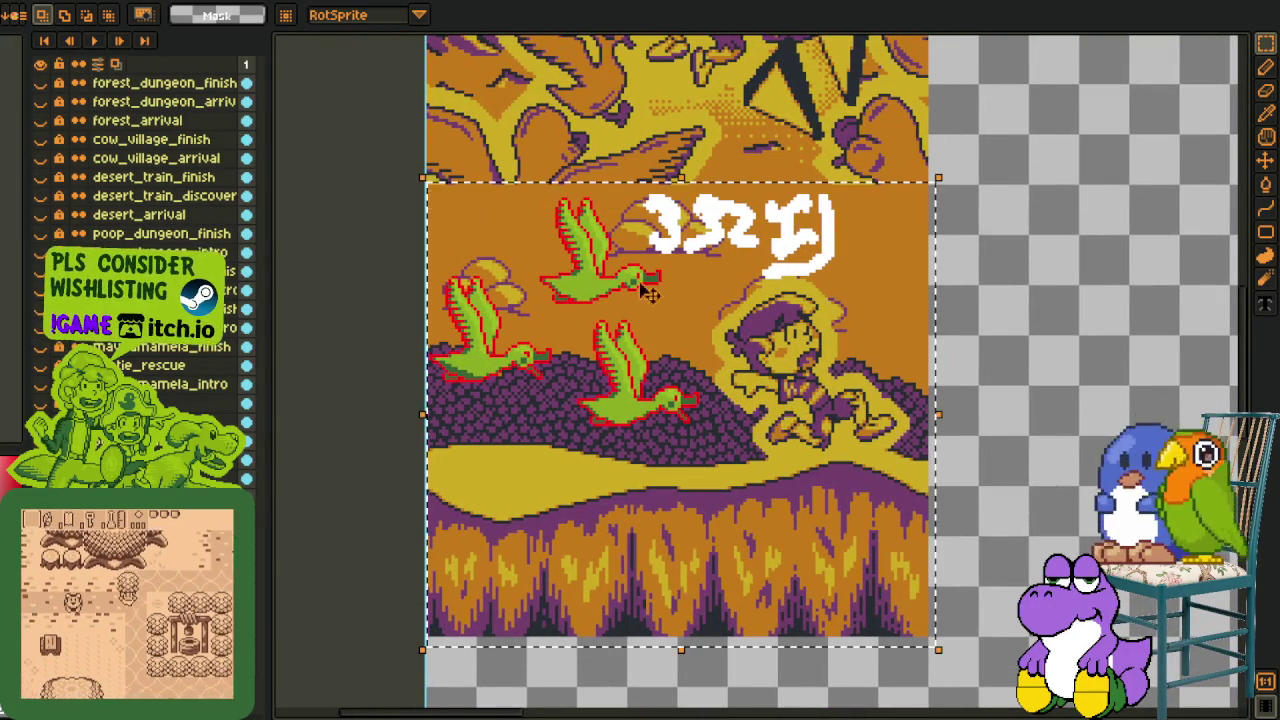
{"action": "left_click", "coordinate": [1008, 415]}
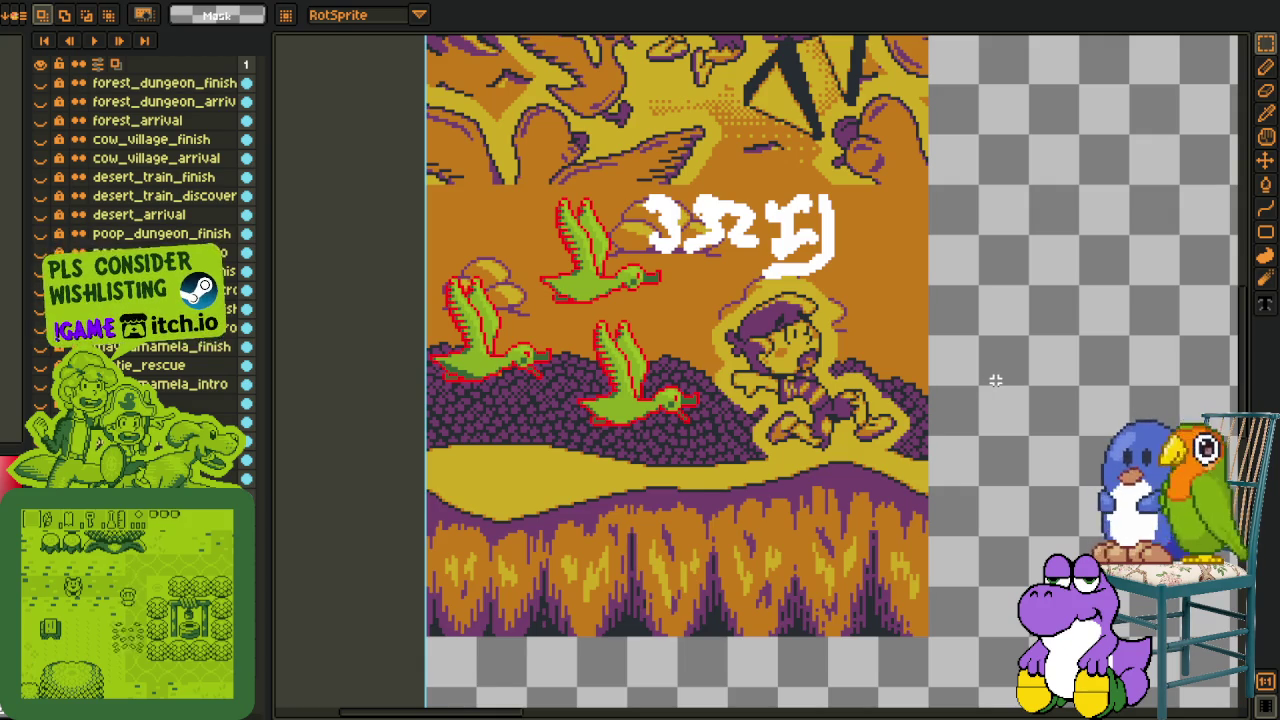
{"action": "scroll", "coordinate": [660, 395], "scroll_direction": "up", "scroll_amount": 1}
{"action": "scroll", "coordinate": [645, 368], "scroll_direction": "up", "scroll_amount": 1}
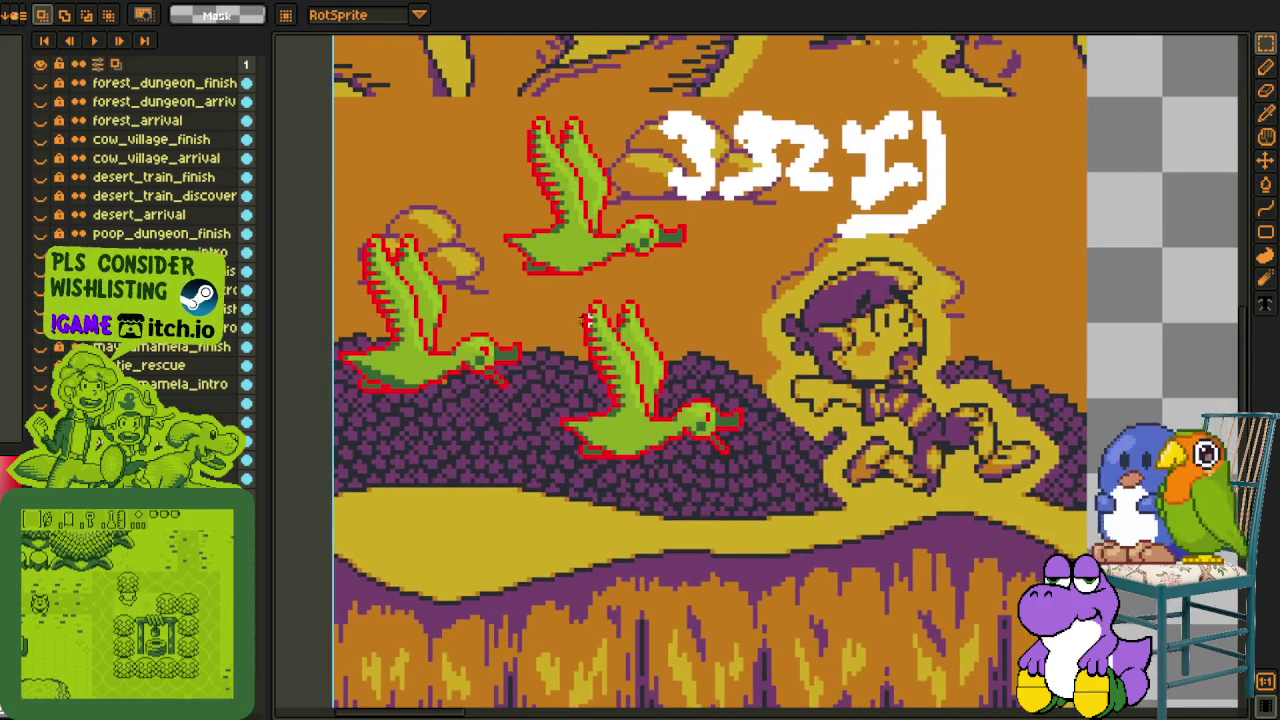